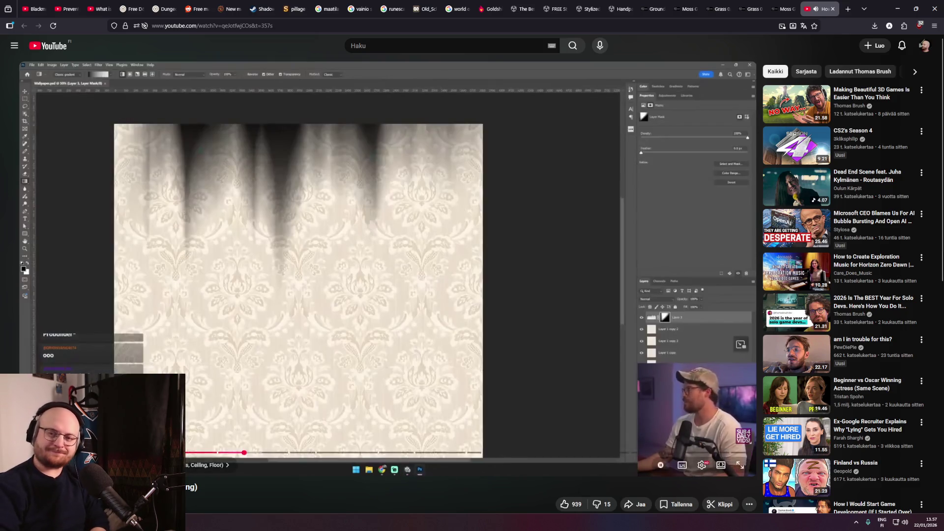
Pause the Photoshop wallpaper video and switch to the seamless-pattern tutorial showing the Offset step.
click(355, 283)
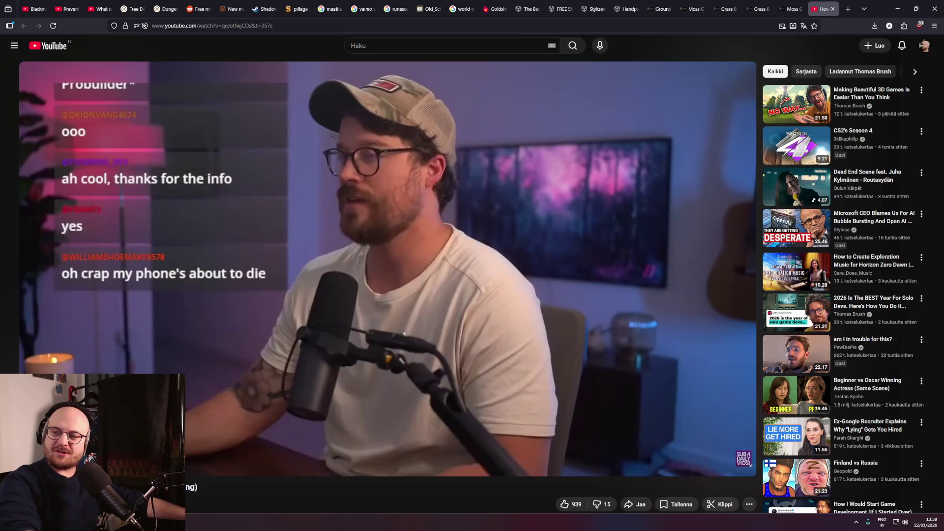
mouse_move(365, 285)
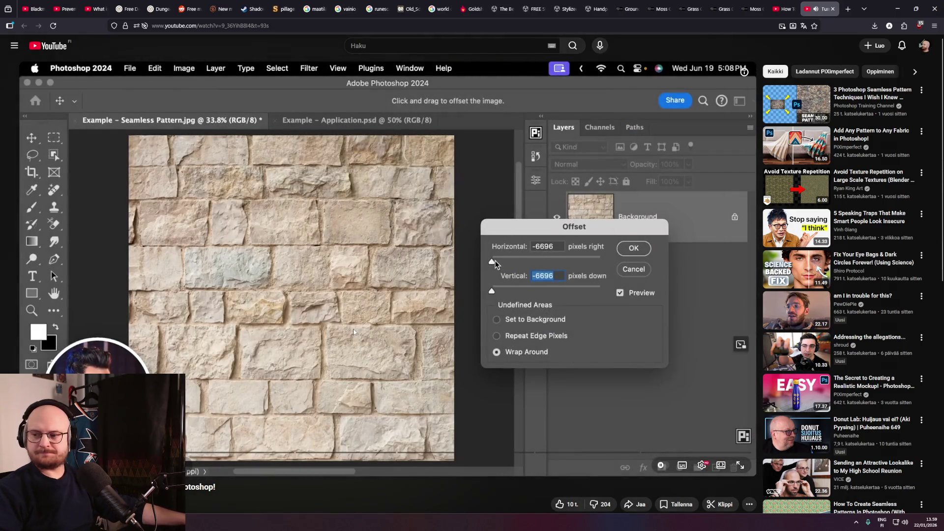
Play and pause the seamless-pattern tutorial to study its Offset filter values, then resume it.
click(416, 281)
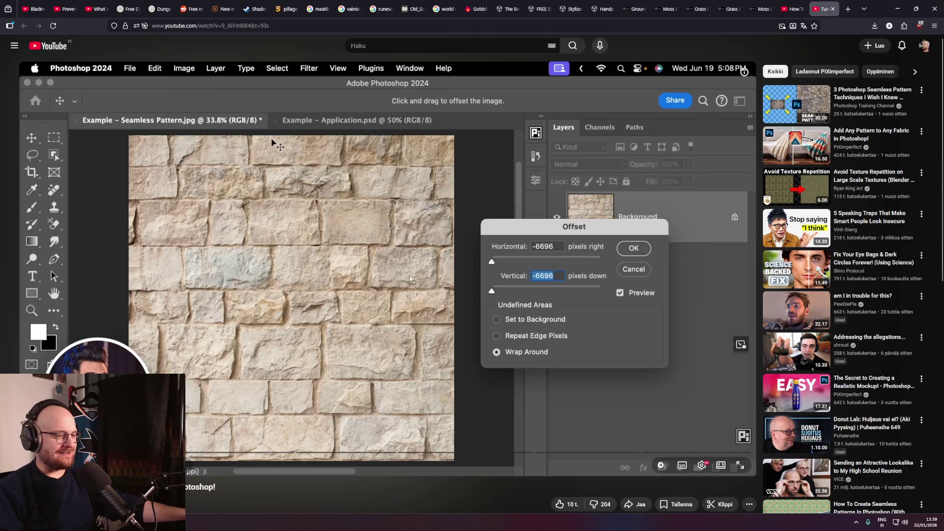
click(408, 278)
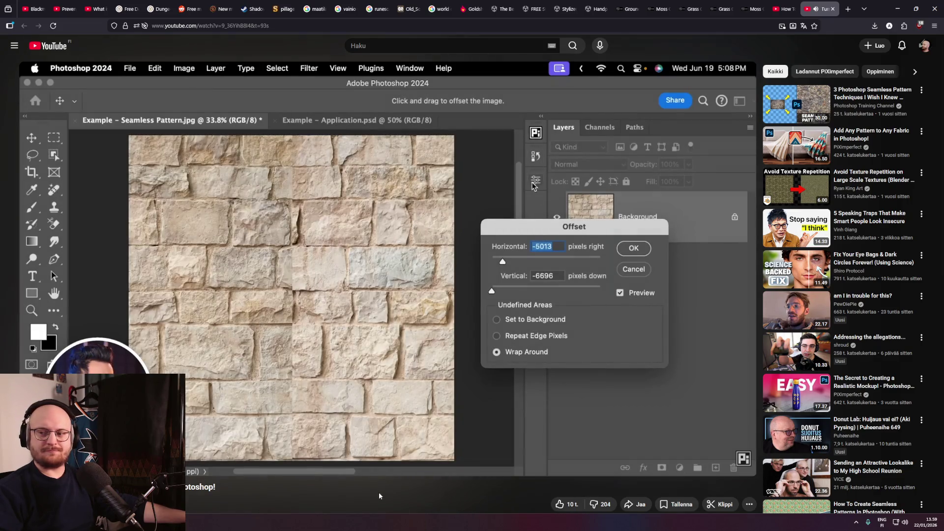
click(369, 365)
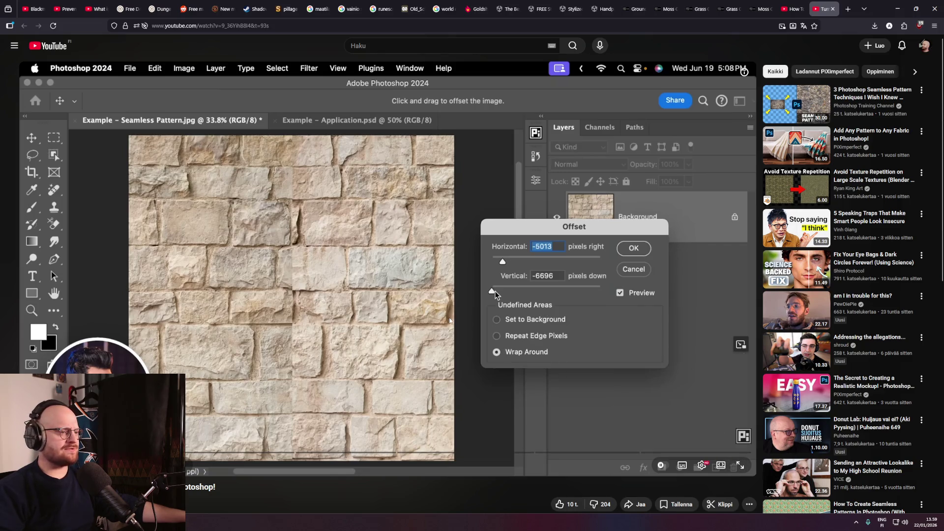
click(439, 319)
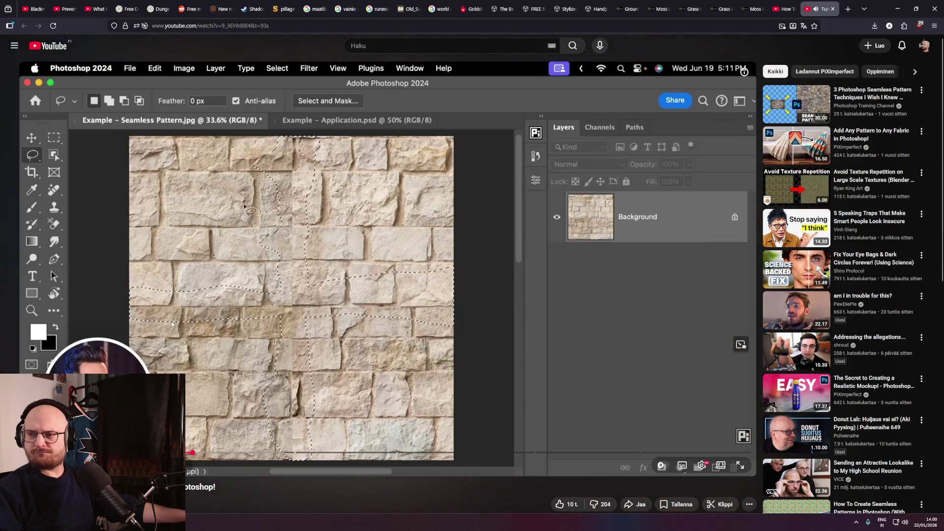
Pause the tutorial at the lasso selection step and switch to the Shadows of Tuonela Steam tab.
click(172, 324)
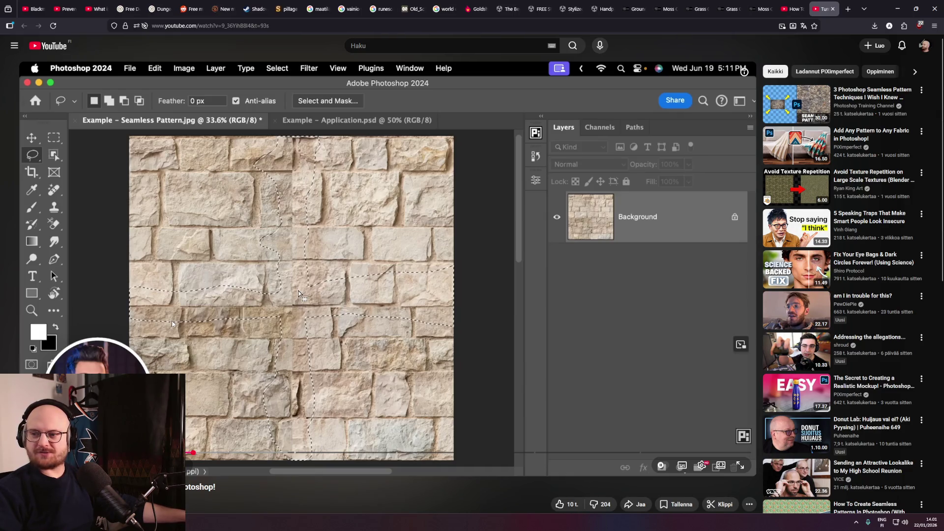
mouse_move(173, 323)
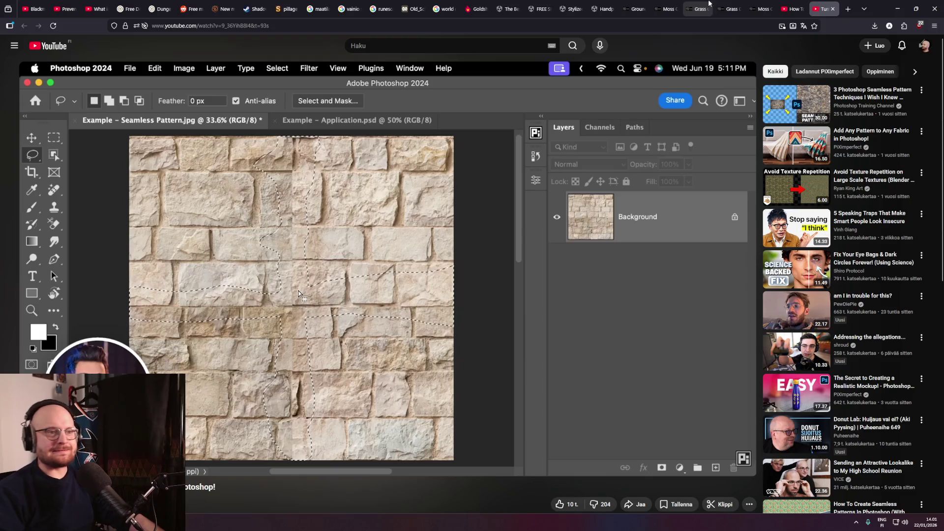
mouse_move(725, 3)
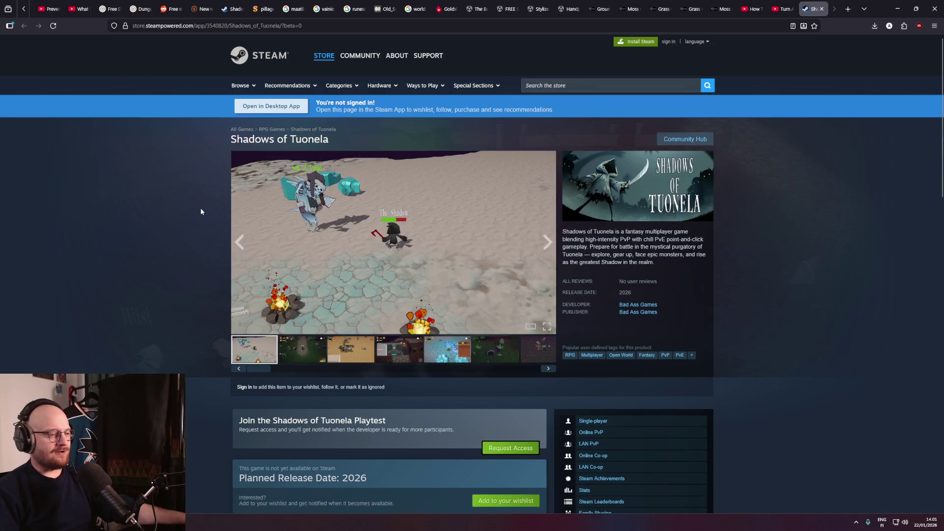
Reject all optional cookies on the Shadows of Tuonela Steam store page.
scroll(down, 3)
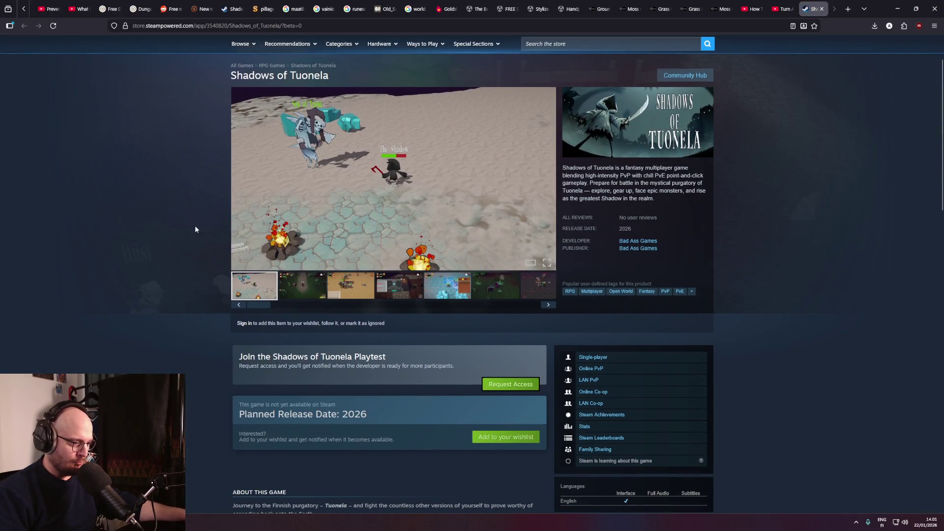
middle_click(192, 235)
scroll(up, 3)
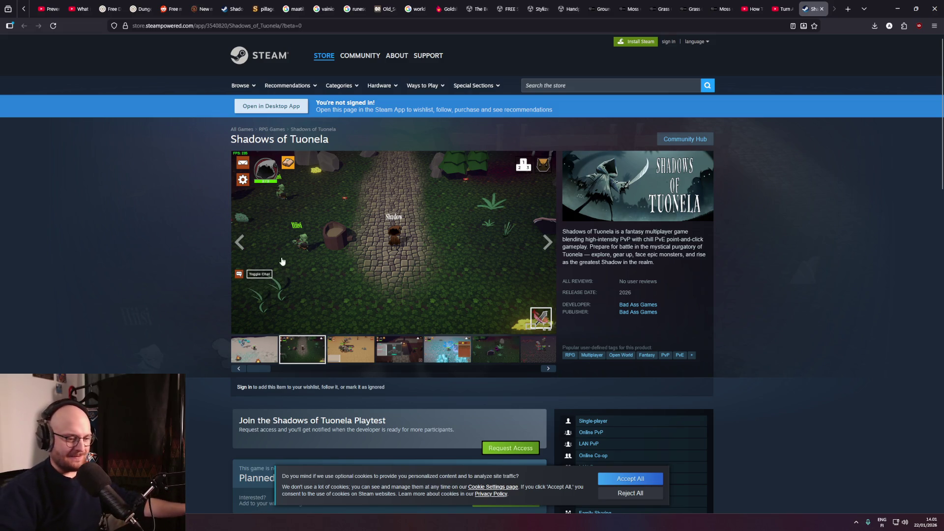
click(614, 493)
middle_click(788, 427)
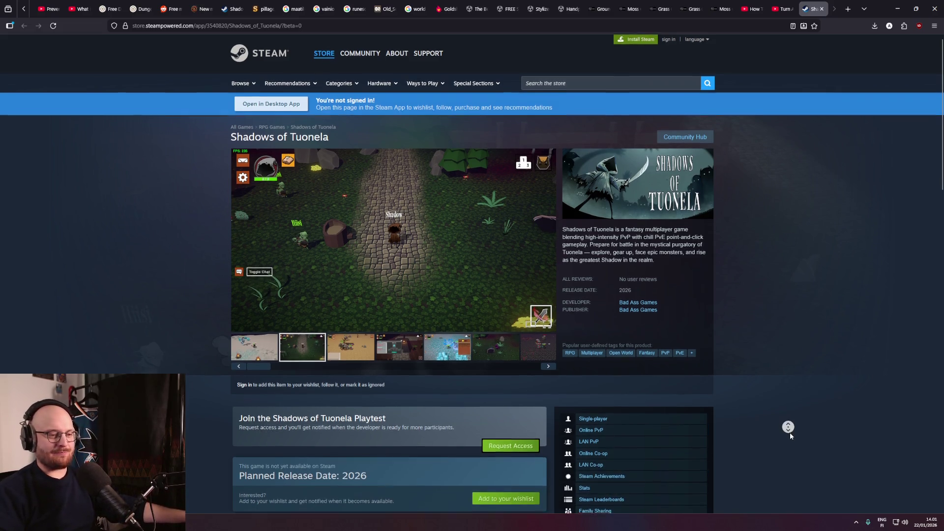
click(786, 444)
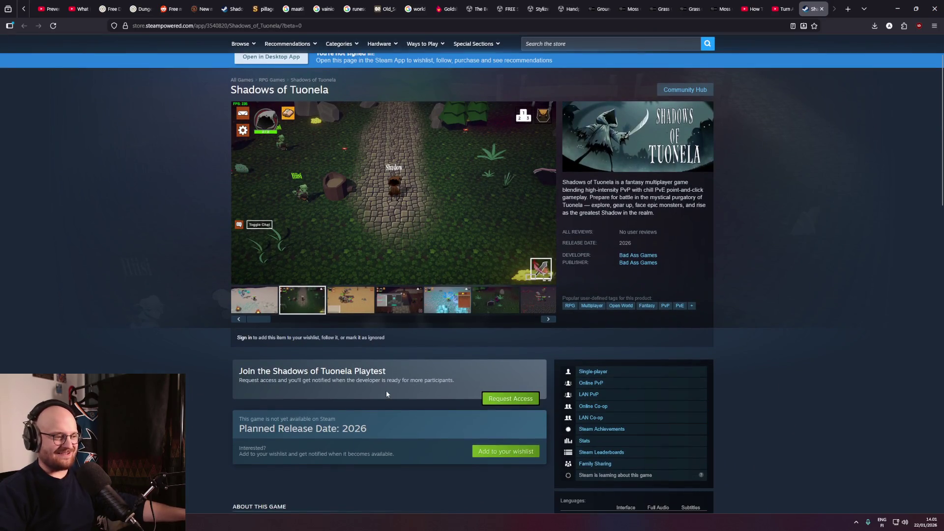
Browse the six screenshots, including the snowy, desert, crafting menu and icy scenes.
click(262, 309)
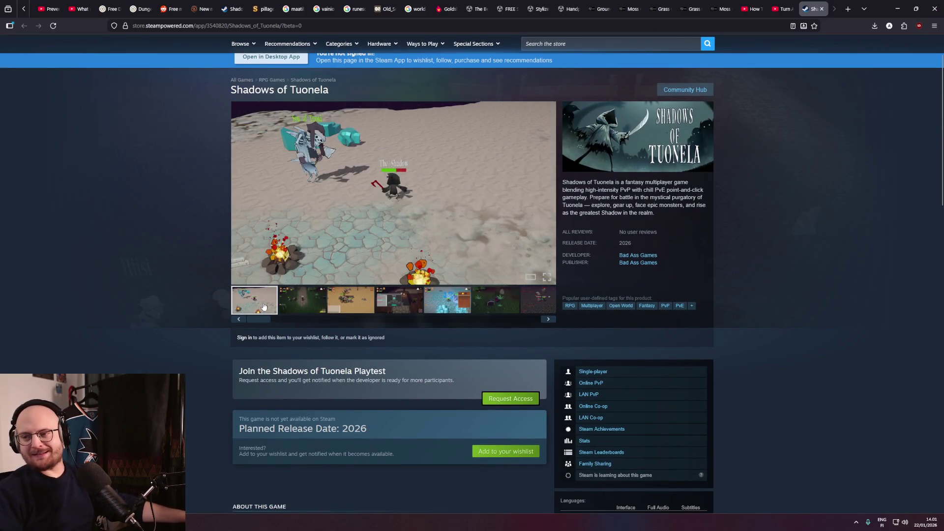
click(293, 311)
click(340, 310)
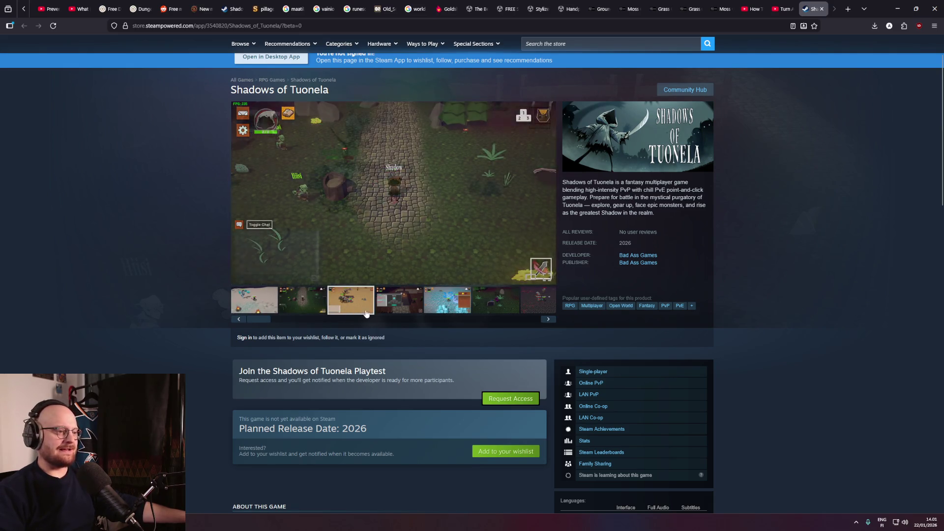
click(390, 310)
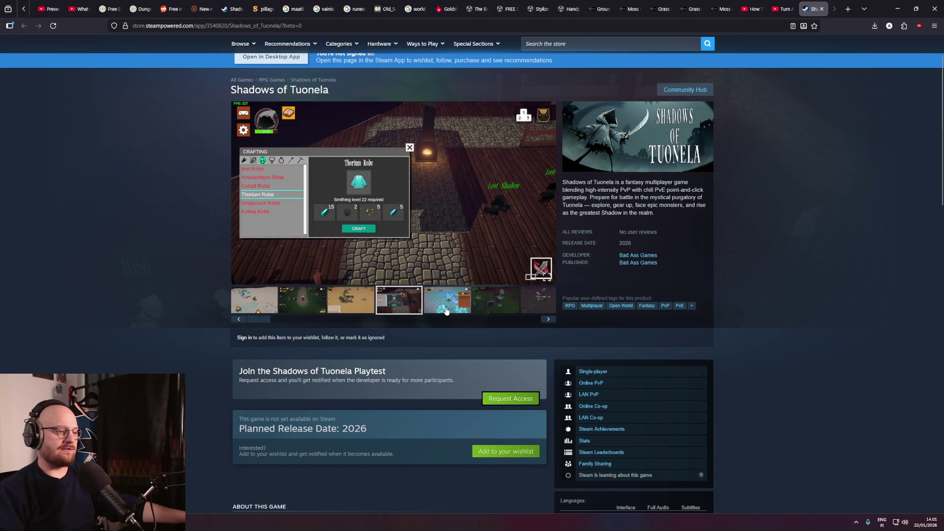
click(447, 311)
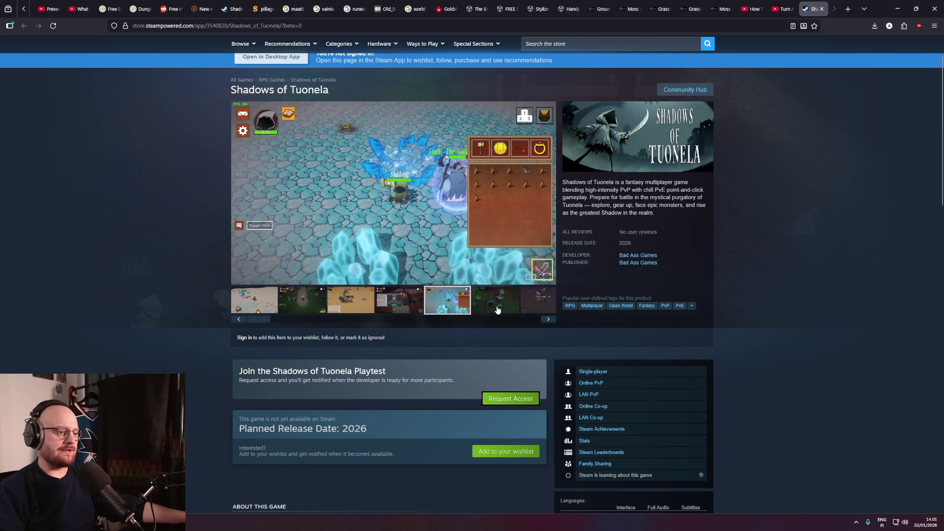
click(498, 310)
Scroll through the rest of the store page, then close the Steam tab.
scroll(down, 3)
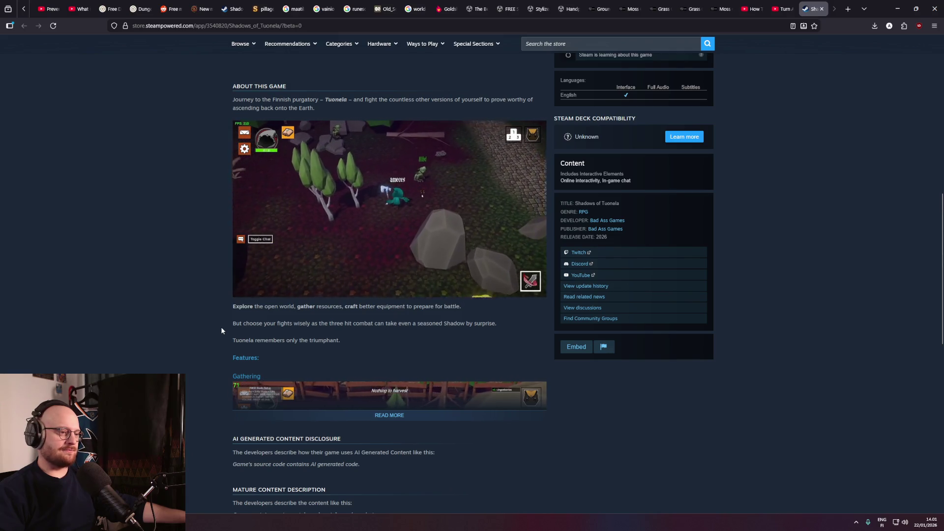
scroll(down, 3)
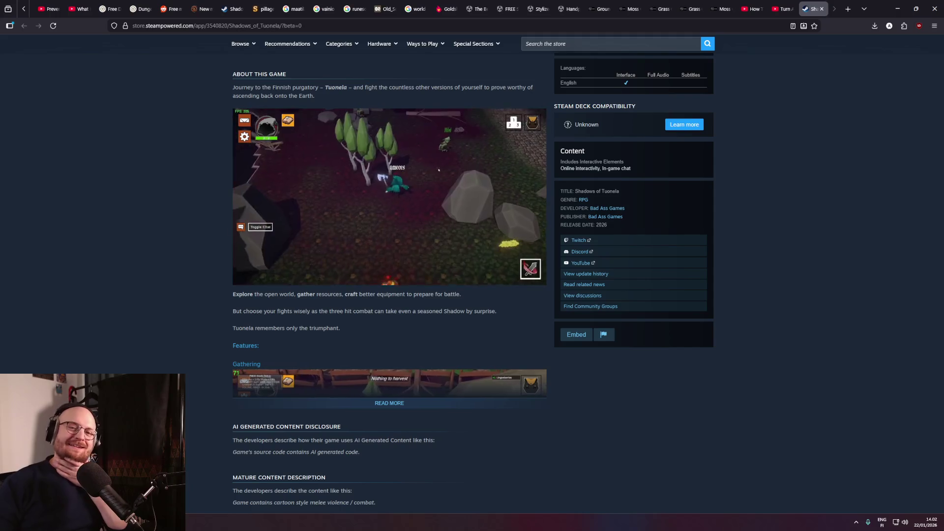
middle_click(185, 300)
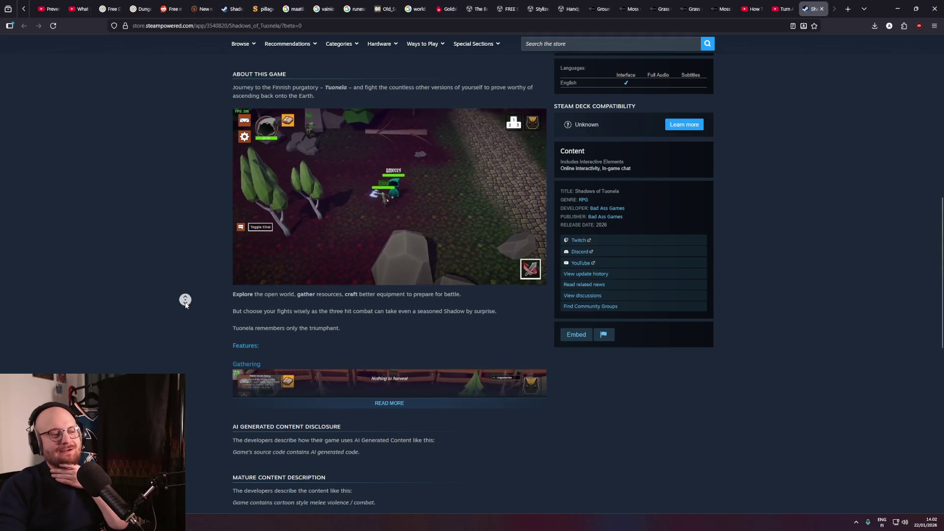
scroll(down, 3)
middle_click(181, 311)
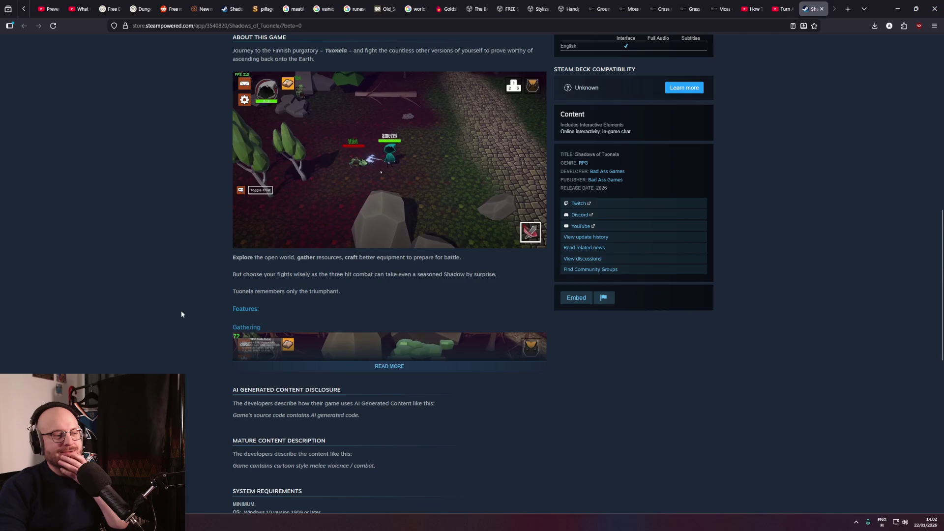
middle_click(179, 315)
scroll(down, 3)
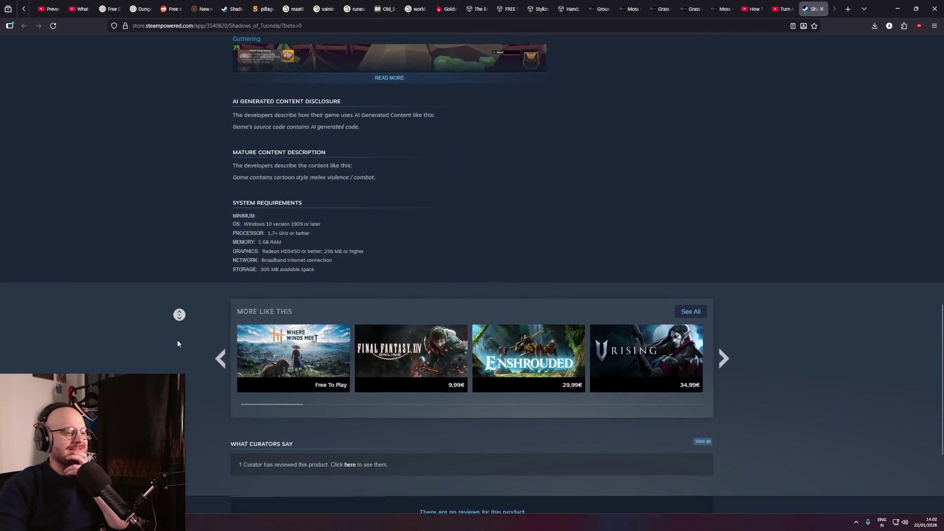
scroll(down, 3)
middle_click(197, 358)
scroll(up, 3)
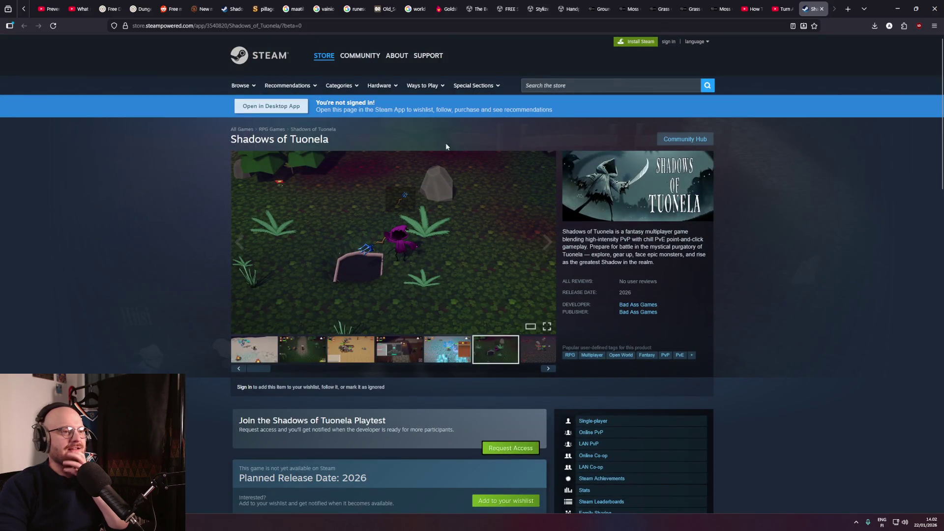
click(822, 8)
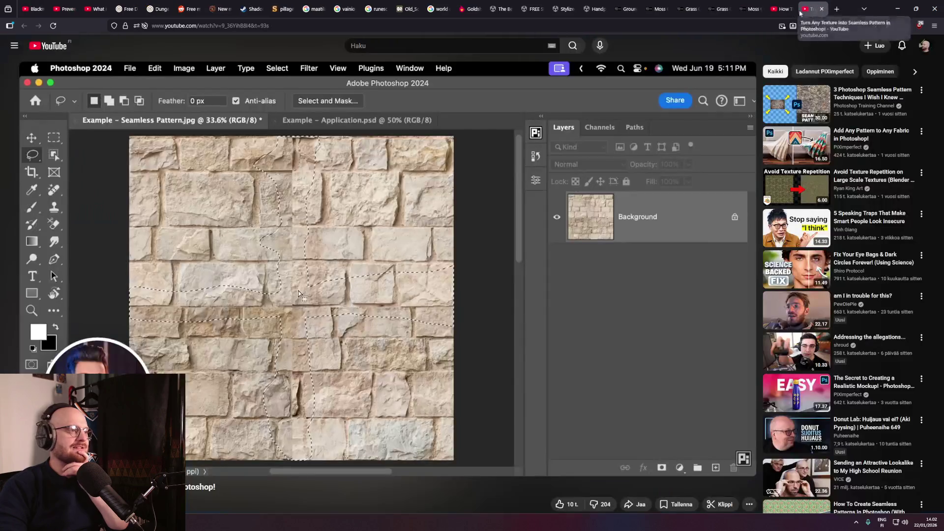
Resume the seamless-pattern tutorial and pause it partway through.
click(483, 234)
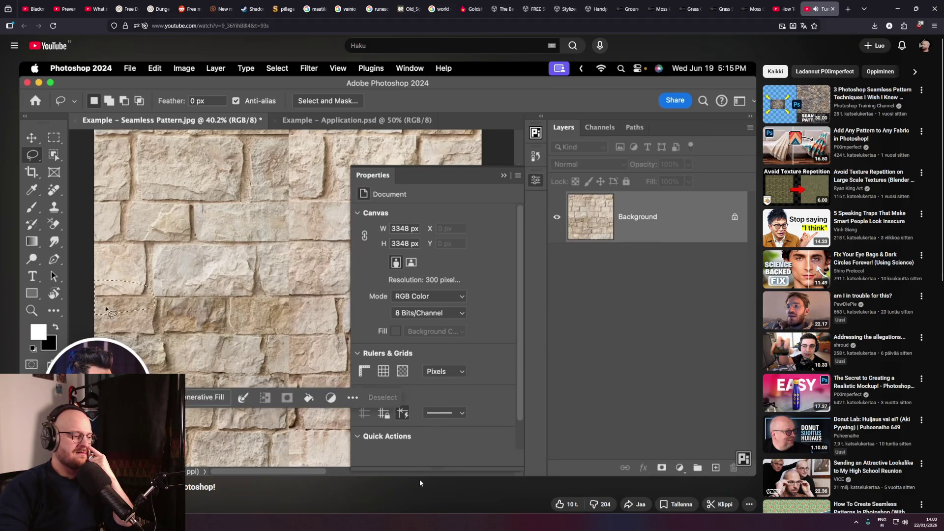
scroll(down, 3)
middle_click(415, 442)
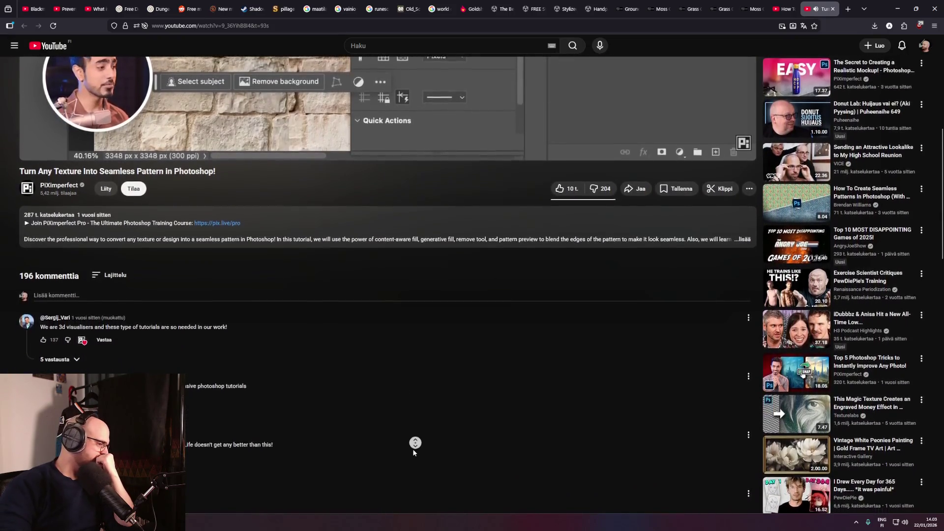
scroll(up, 3)
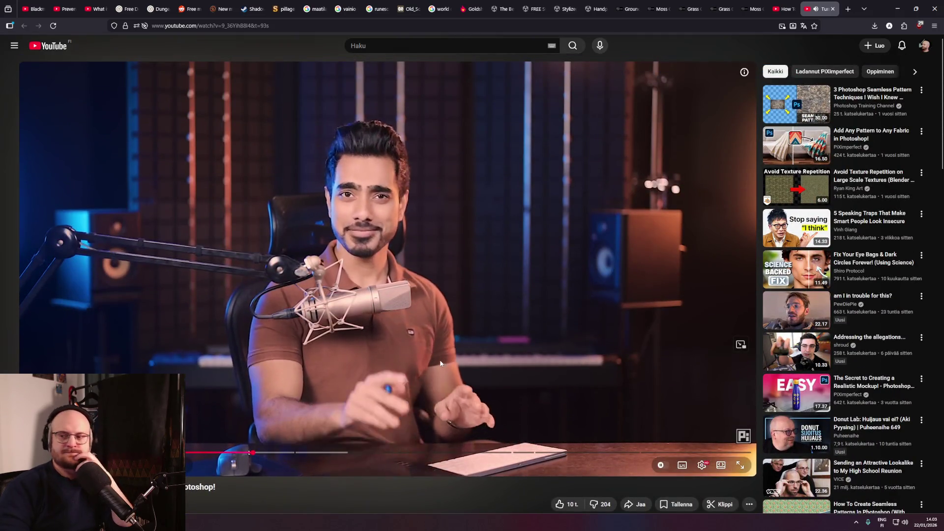
click(451, 268)
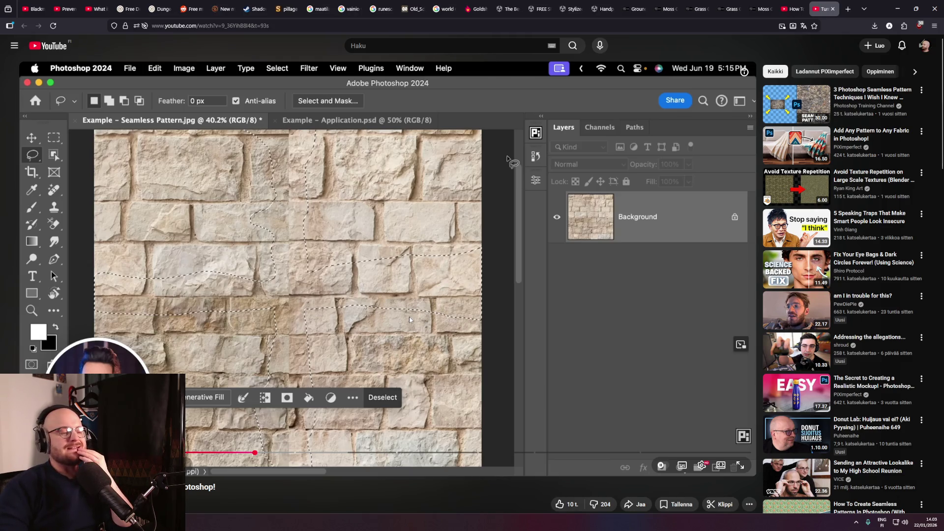
Watch a bit more, pause again, skim the page below, and close the tutorial tab.
click(409, 320)
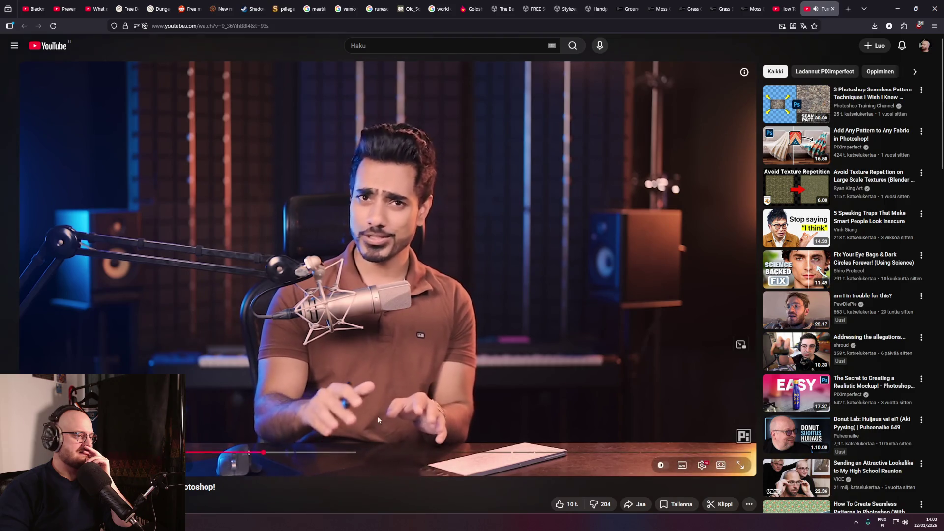
scroll(down, 3)
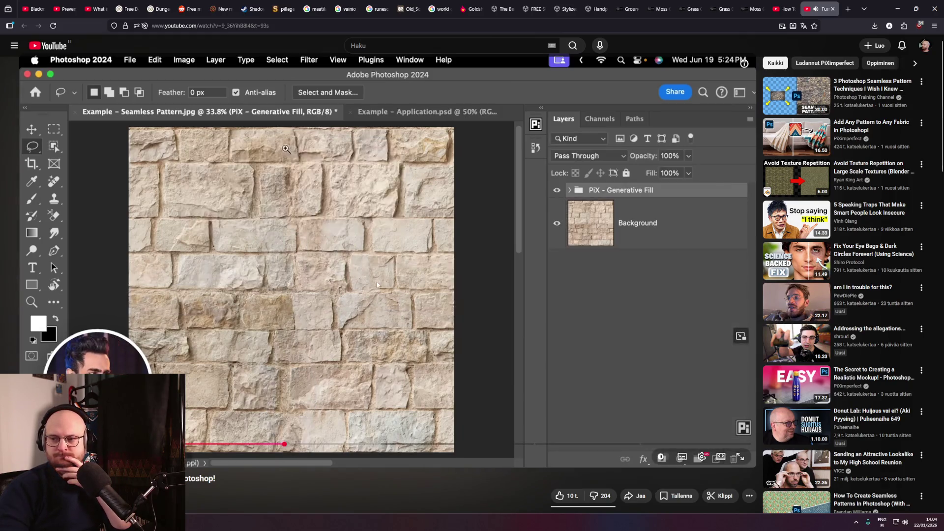
click(373, 280)
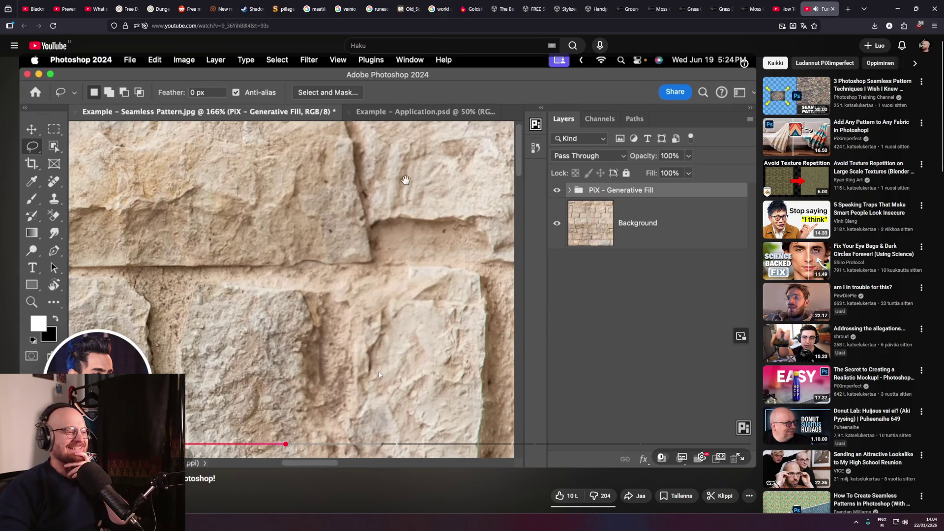
scroll(down, 3)
scroll(down, 3)
middle_click(348, 385)
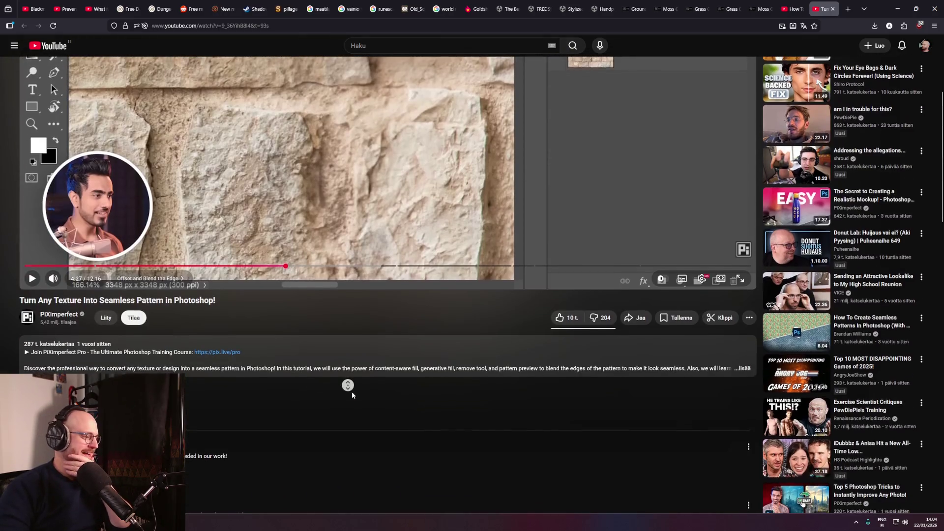
scroll(up, 3)
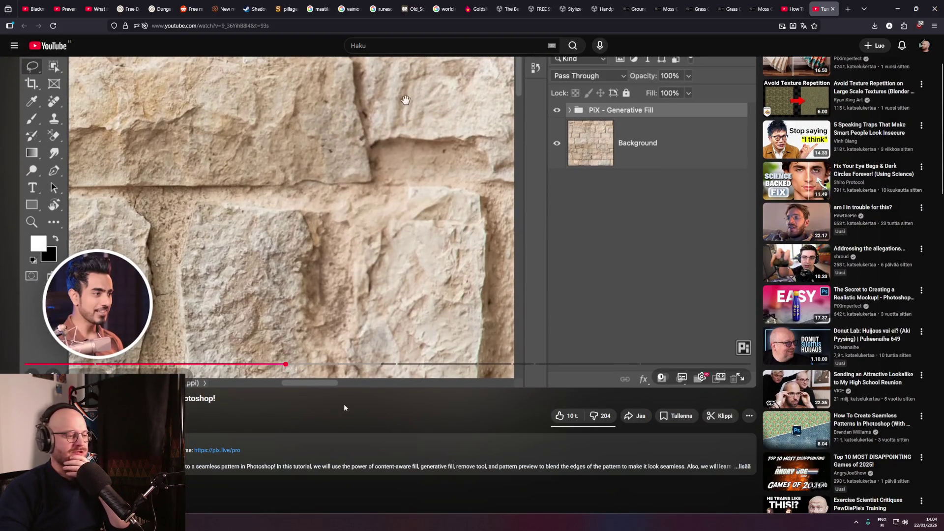
middle_click(344, 407)
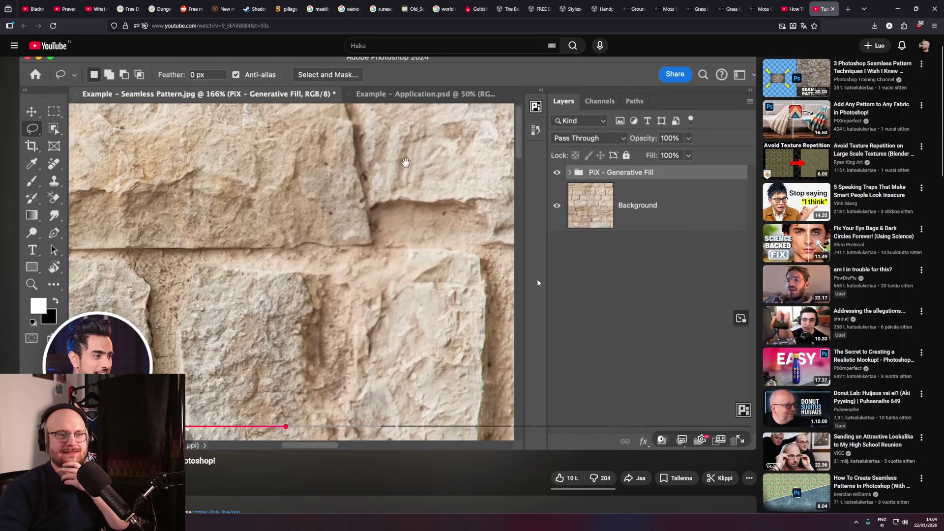
click(833, 9)
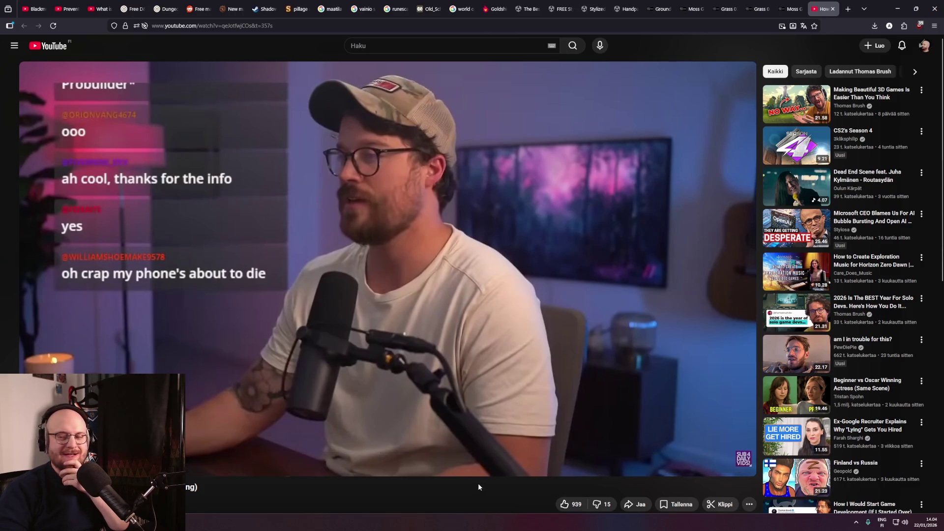
Focus YouTube's search box, then open a new blank Firefox tab with Ctrl+T.
mouse_move(474, 474)
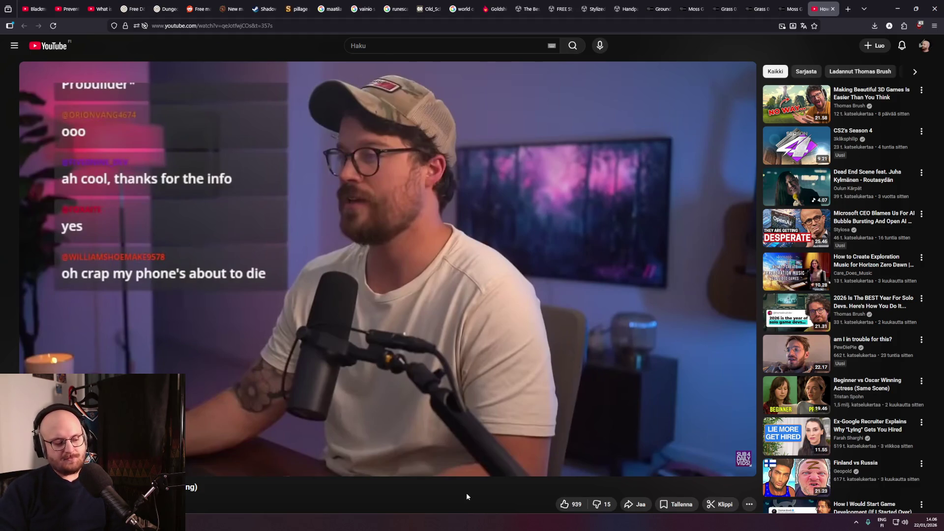
click(388, 45)
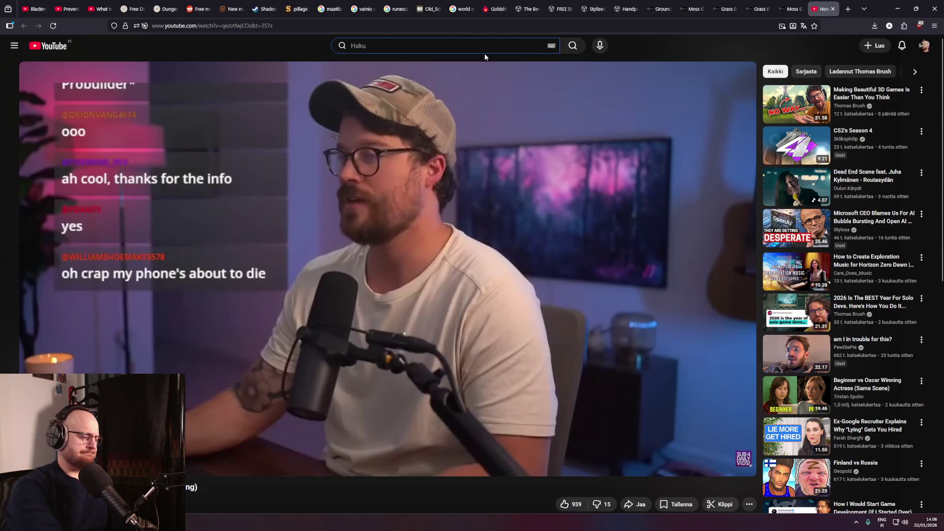
key(ctrl+t)
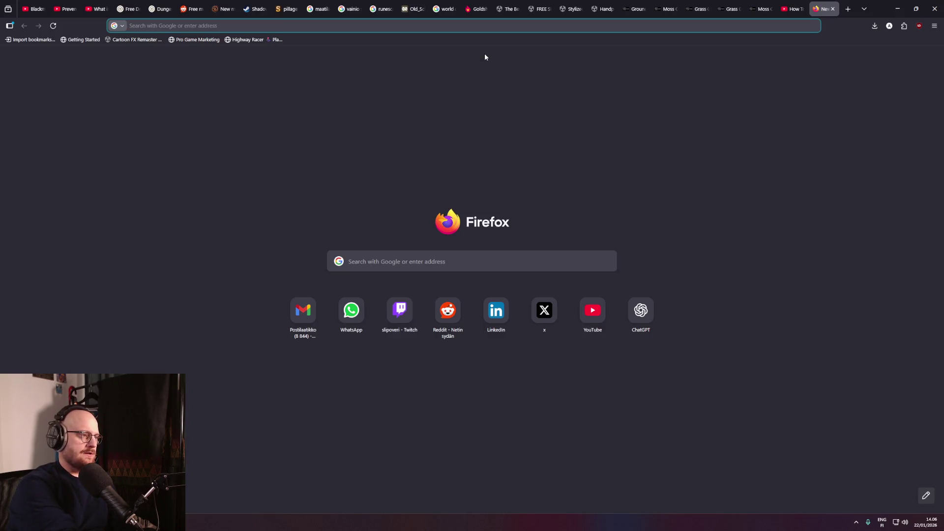
Search Google for 'don rosa kalevala' and scroll through the results.
text(don rosa kal)
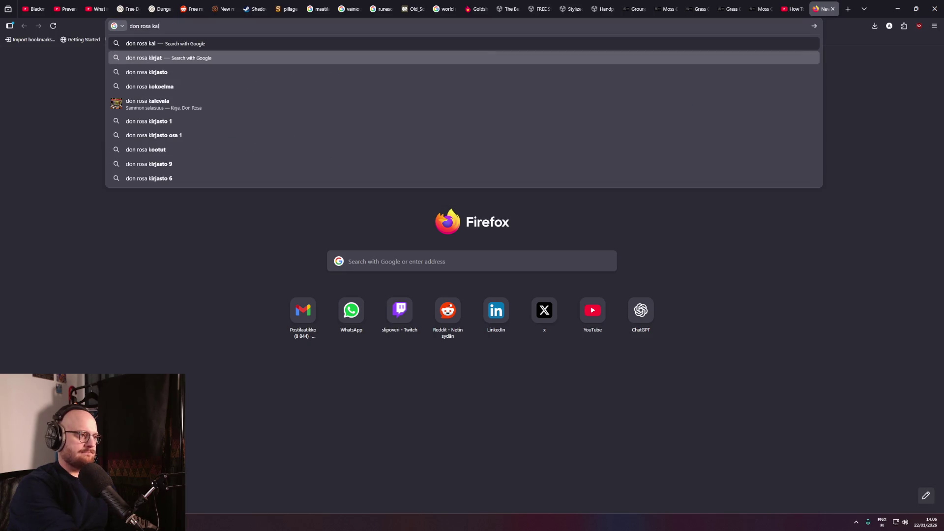
text(evala)
key(Return)
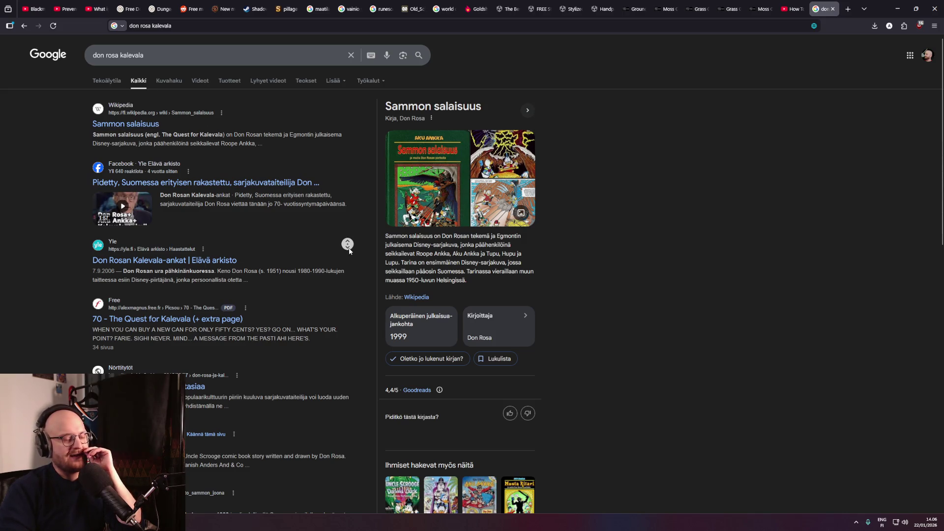
scroll(down, 3)
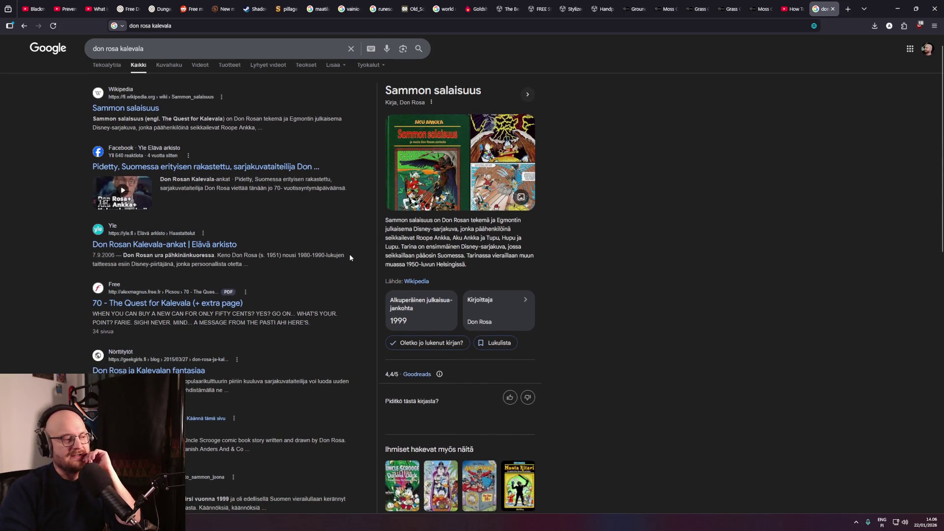
middle_click(359, 263)
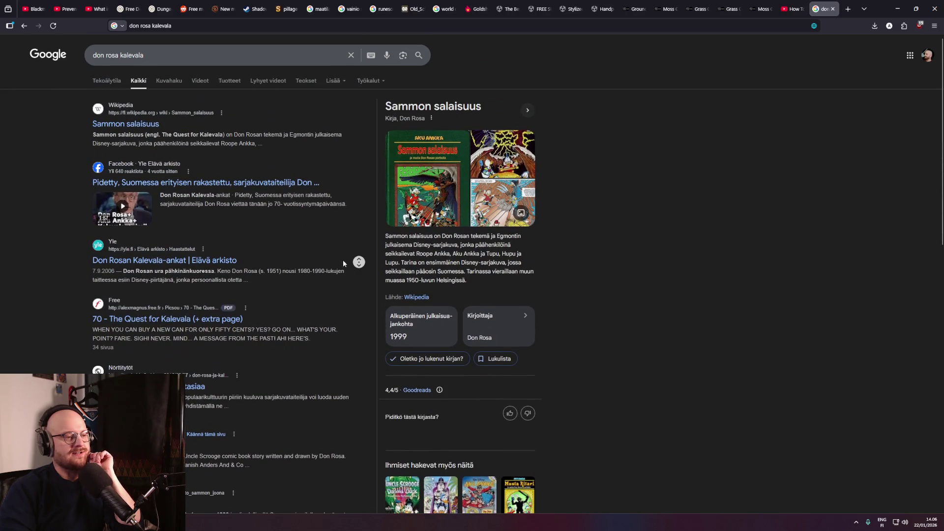
middle_click(347, 276)
middle_click(599, 354)
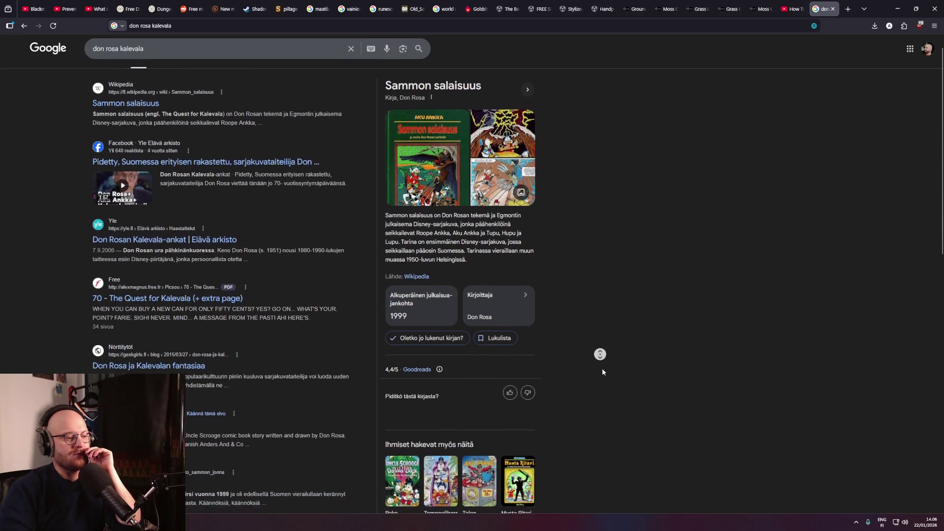
middle_click(568, 324)
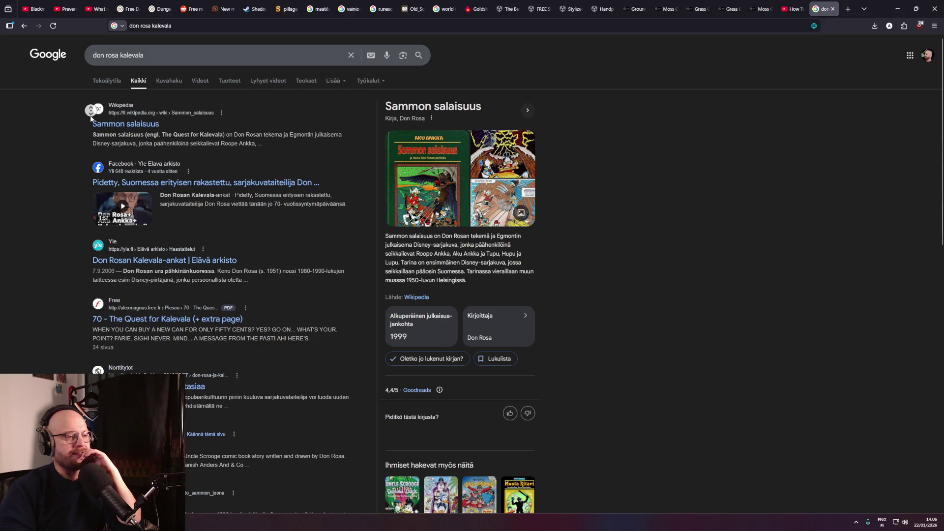
scroll(down, 3)
middle_click(90, 125)
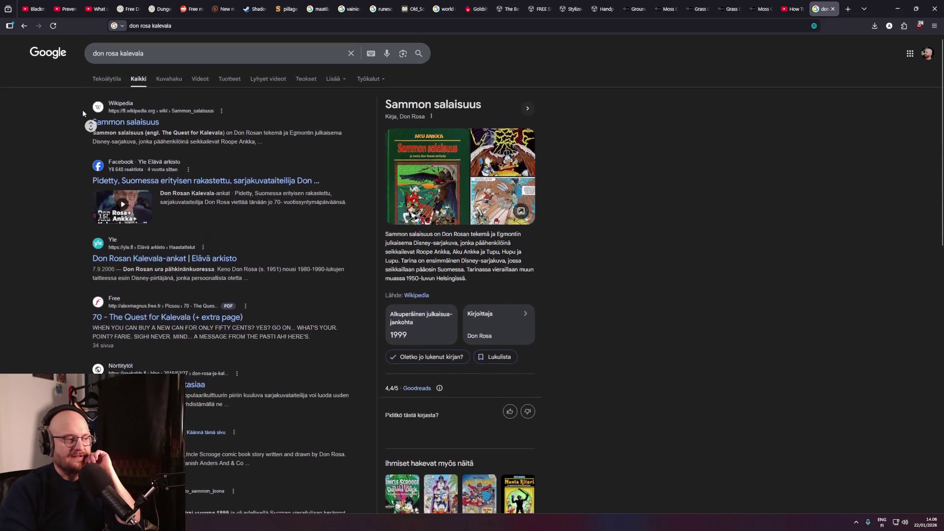
middle_click(83, 113)
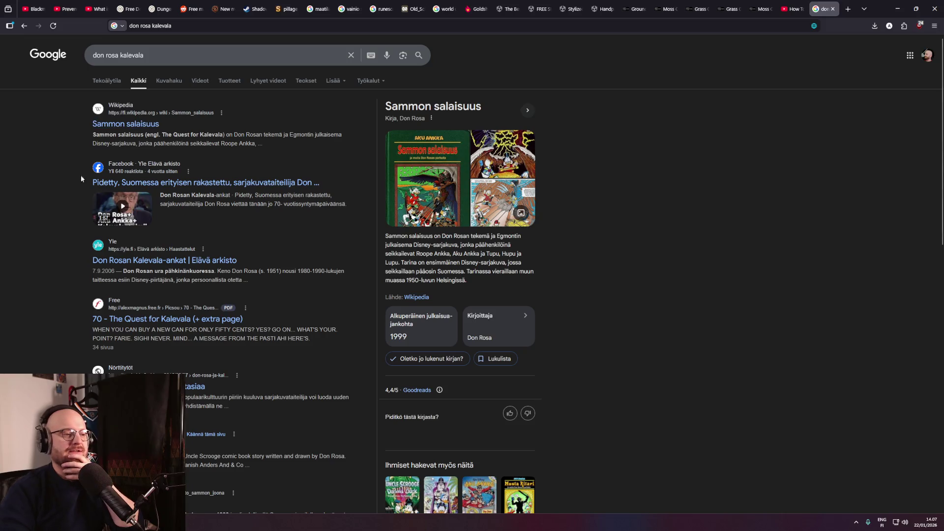
scroll(down, 3)
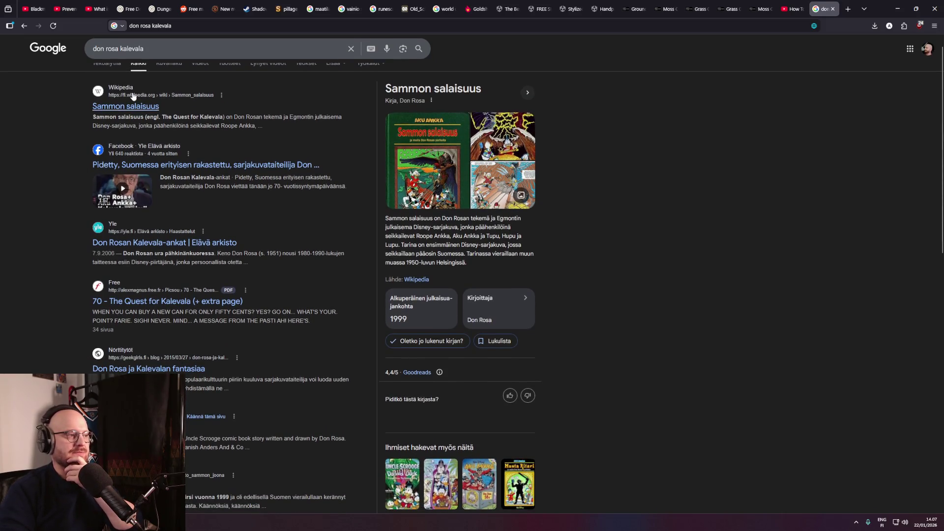
Read the Sammon salaisuus Wikipedia article, go back, and switch to image results.
click(131, 108)
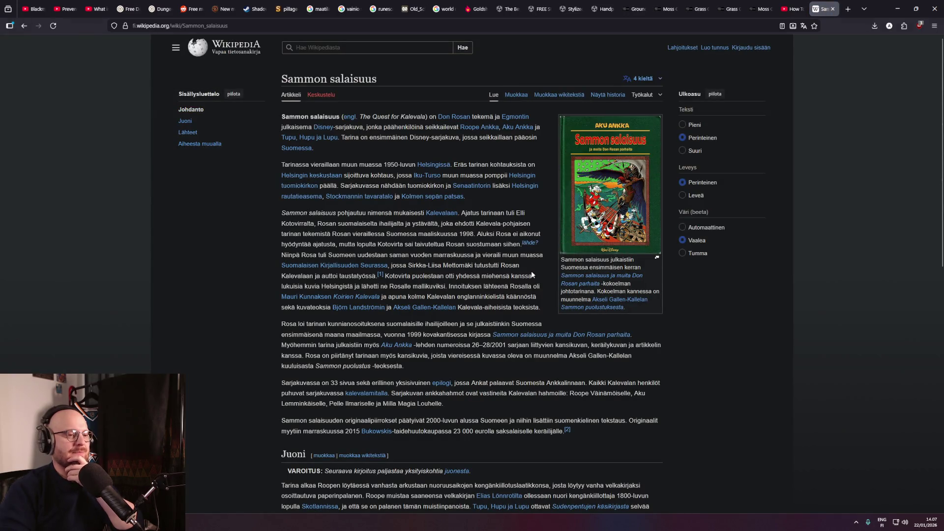
middle_click(733, 380)
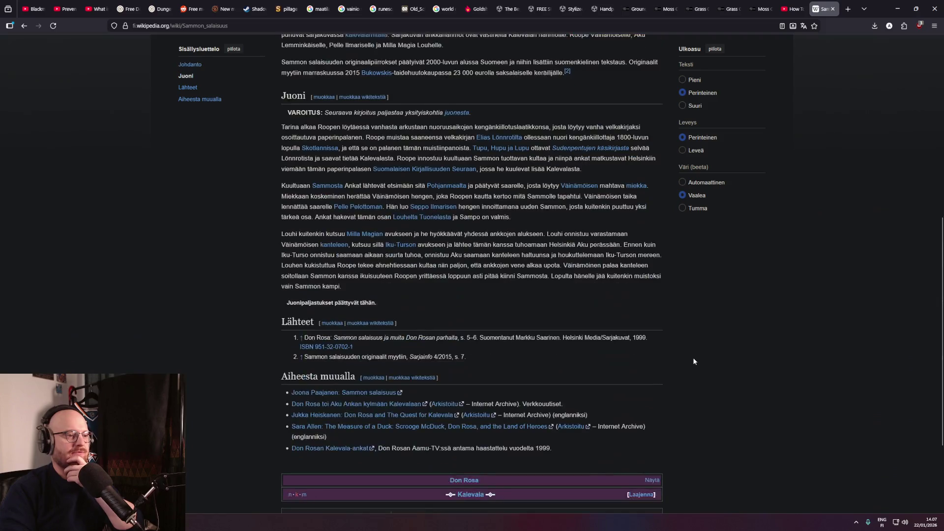
scroll(up, 3)
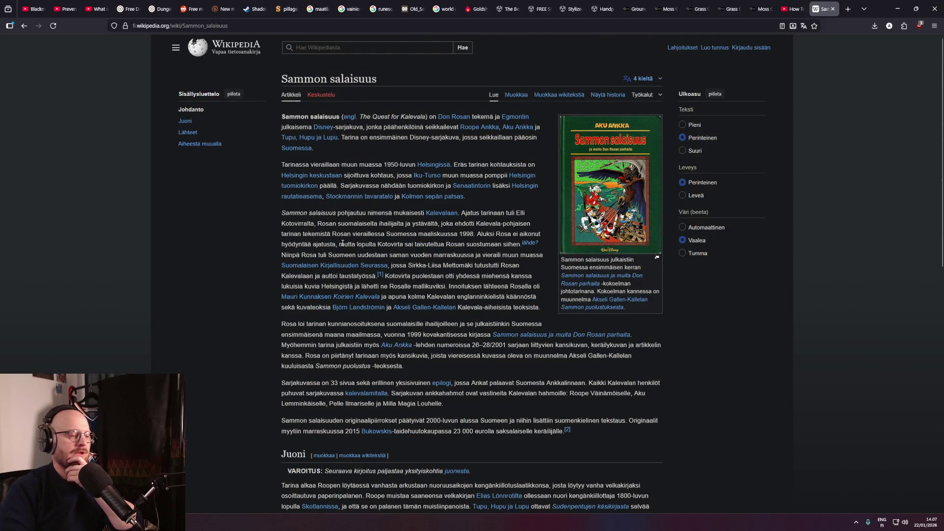
key(alt+Left)
scroll(up, 3)
click(168, 80)
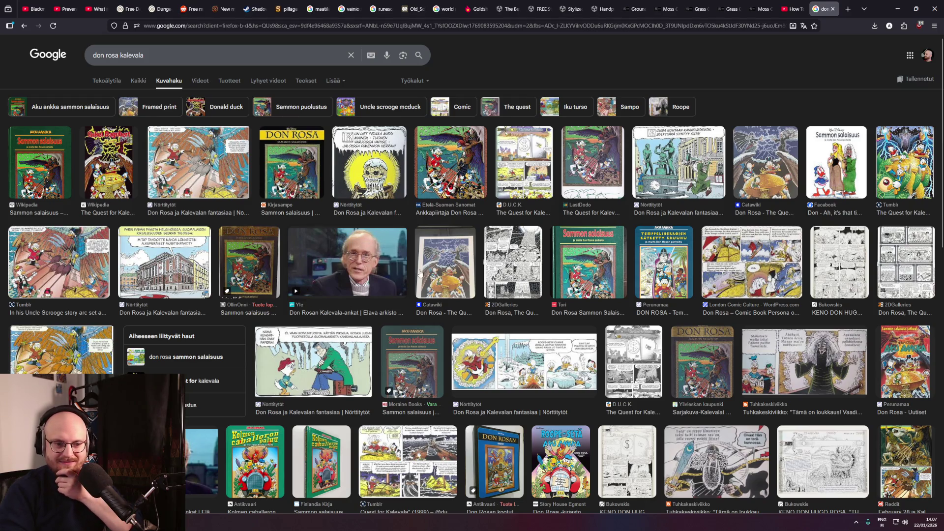
Preview the Sammon salaisuus book cover and the Wikipedia comic image in the results.
click(247, 251)
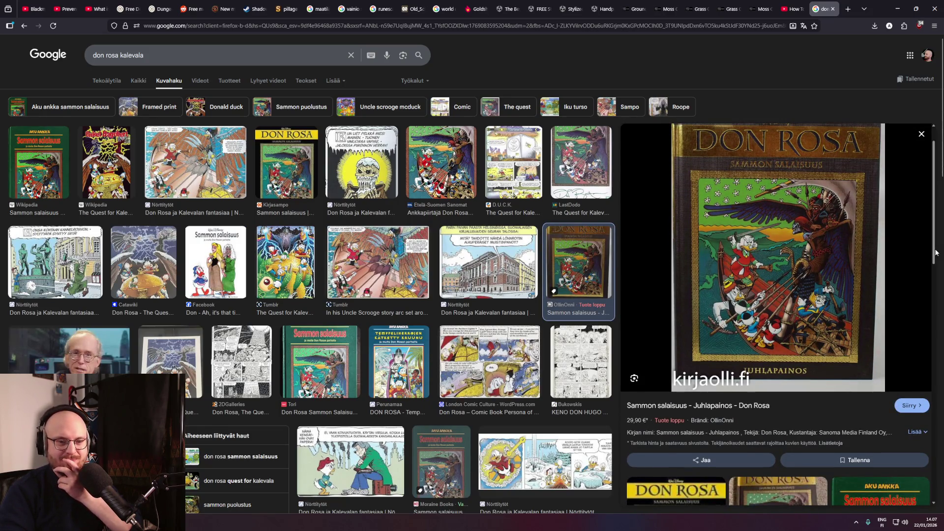
drag(935, 253, 929, 246)
scroll(down, 3)
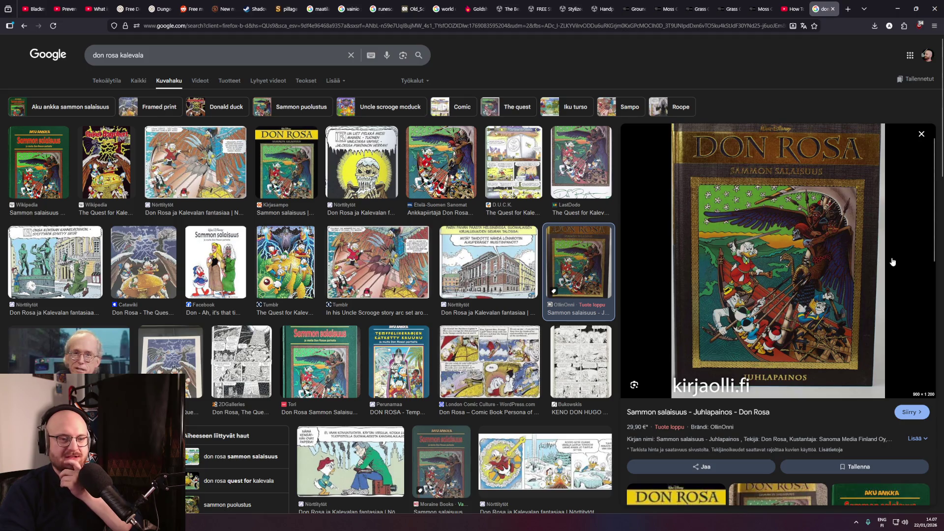
scroll(down, 3)
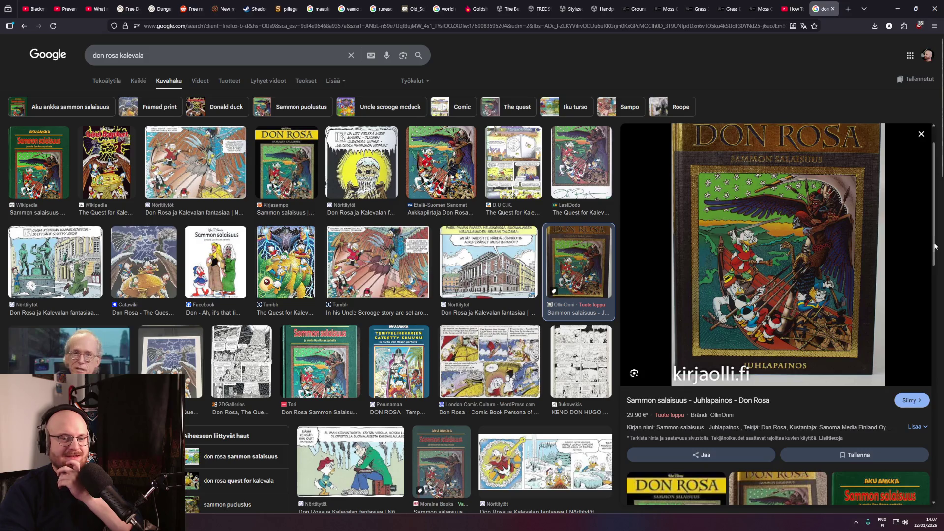
drag(938, 246, 932, 240)
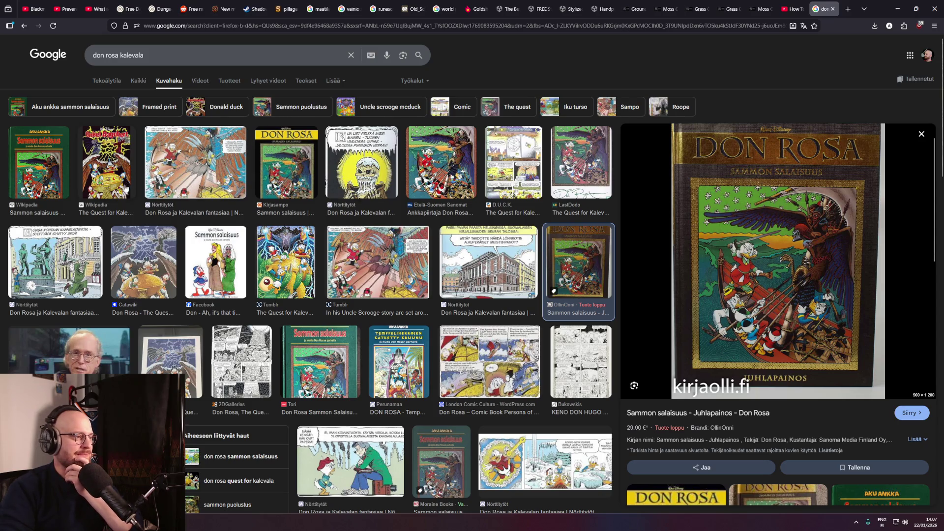
click(117, 155)
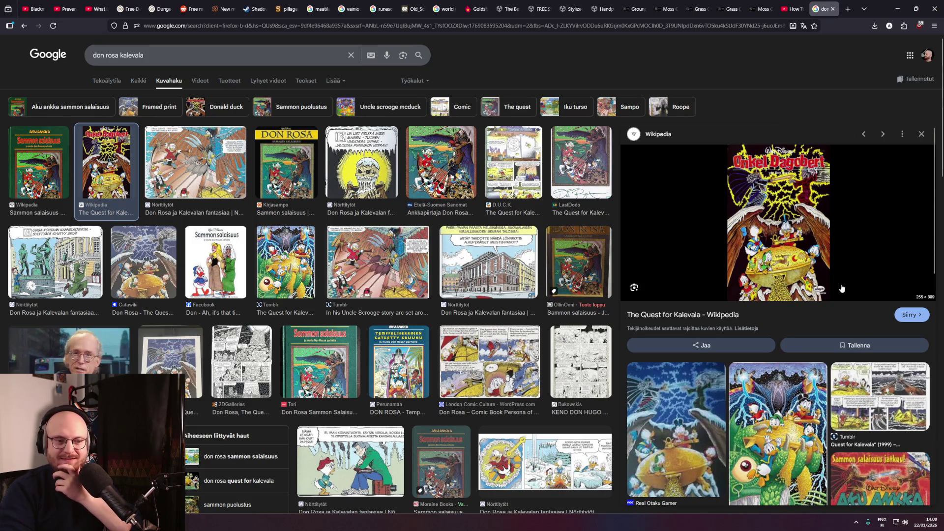
scroll(down, 3)
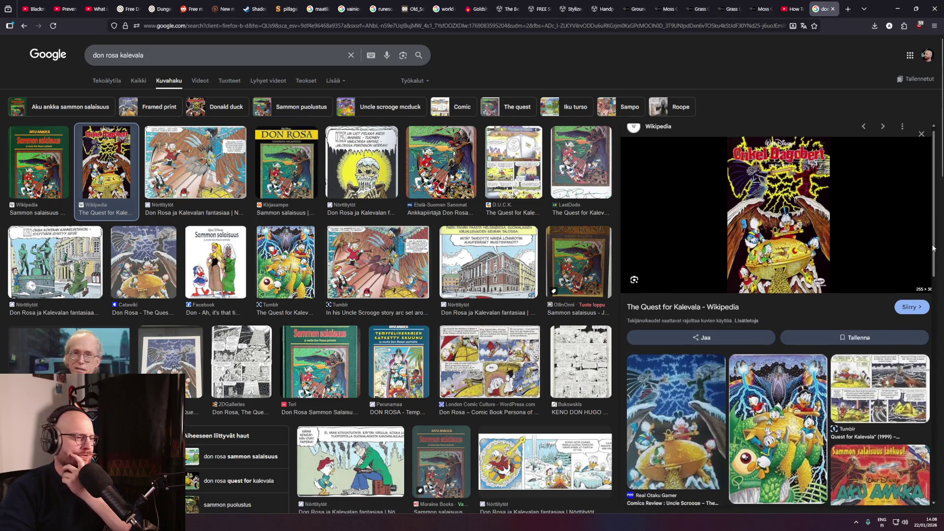
middle_click(252, 222)
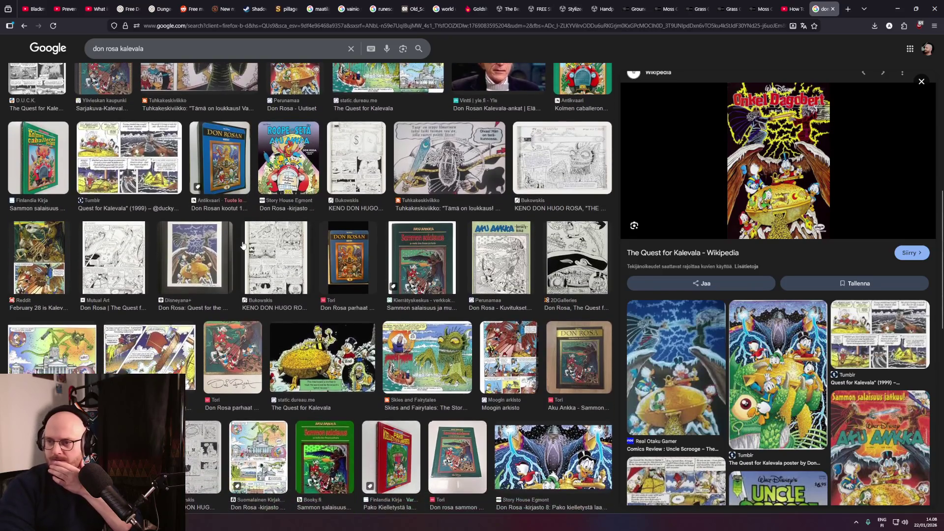
scroll(up, 3)
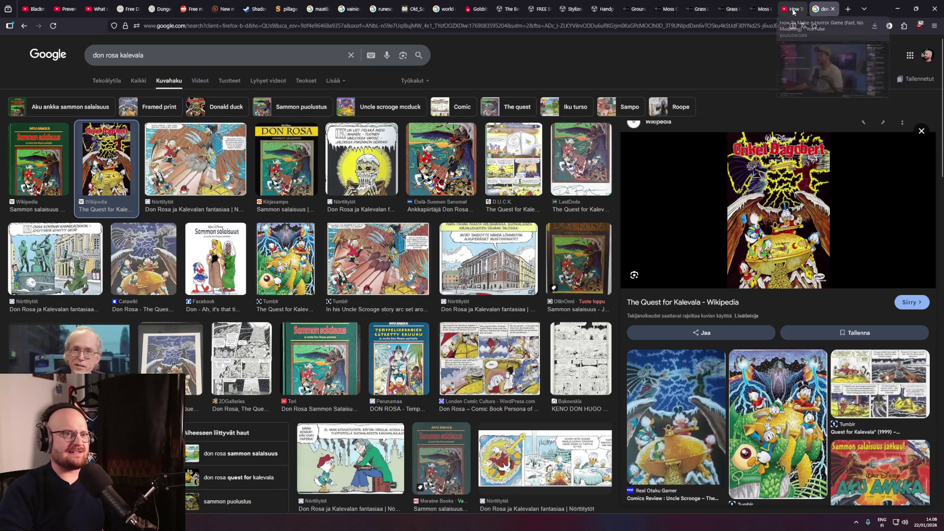
Search YouTube for 'kullervo trailer' from the Unity shader tutorial tab.
click(793, 12)
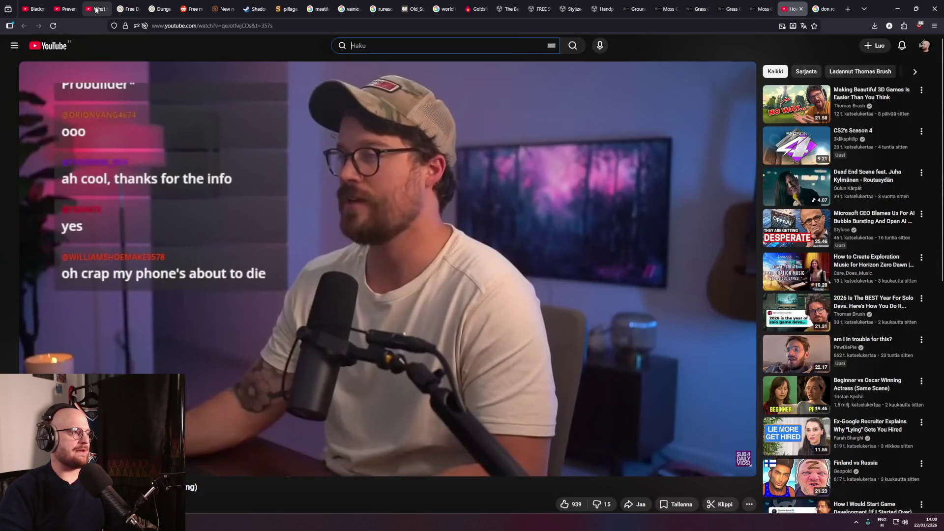
click(96, 10)
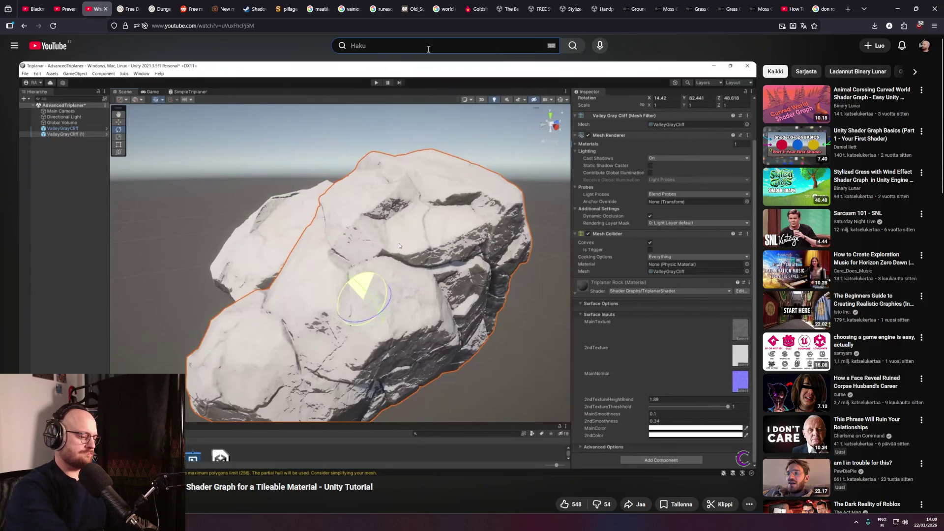
text(kullervo trailer)
key(Return)
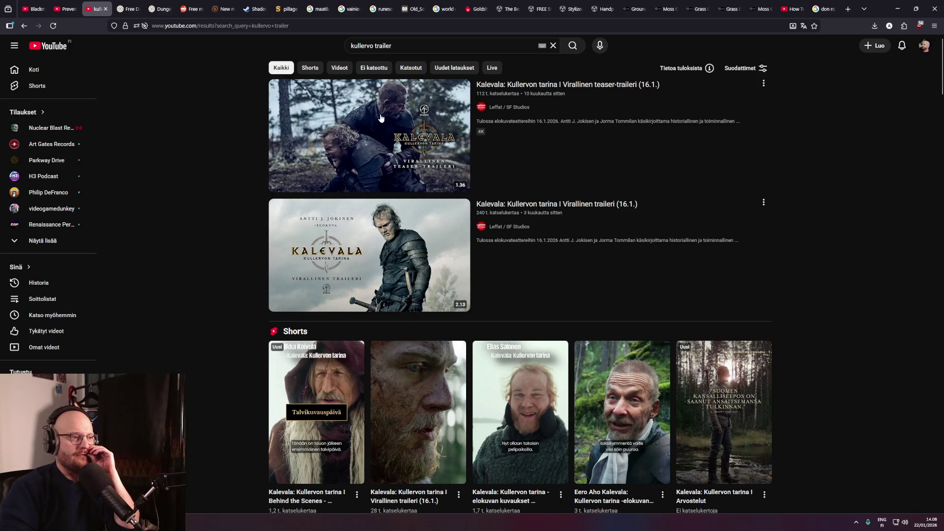
Play the Kalevala: Kullervon tarina teaser trailer full screen, then exit full screen.
click(381, 118)
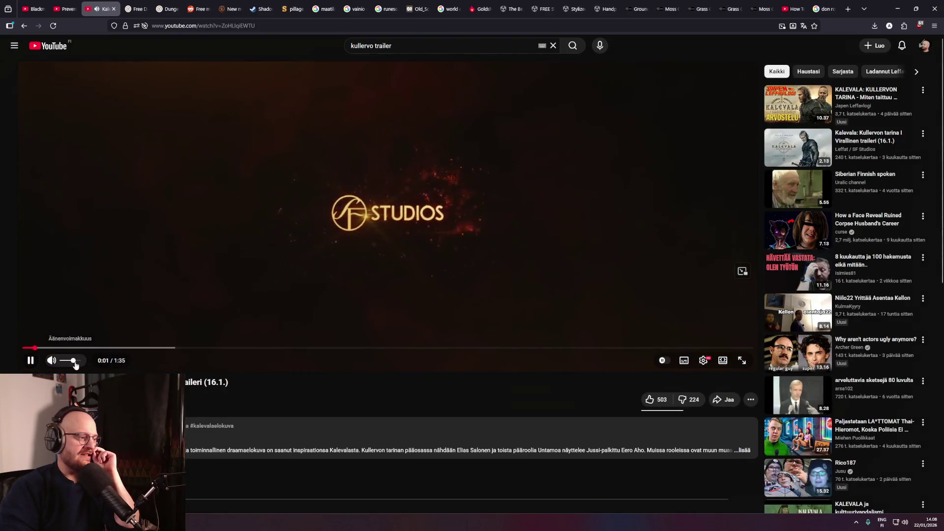
click(742, 360)
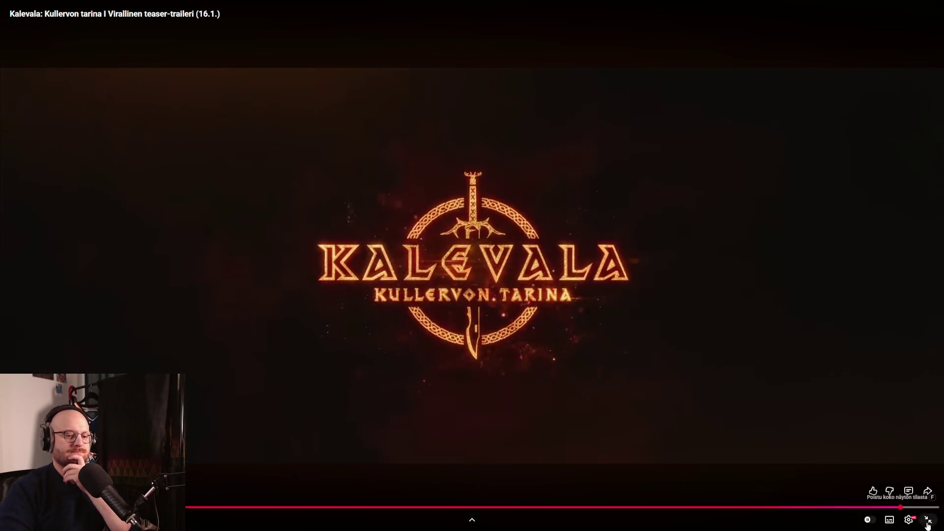
key(Escape)
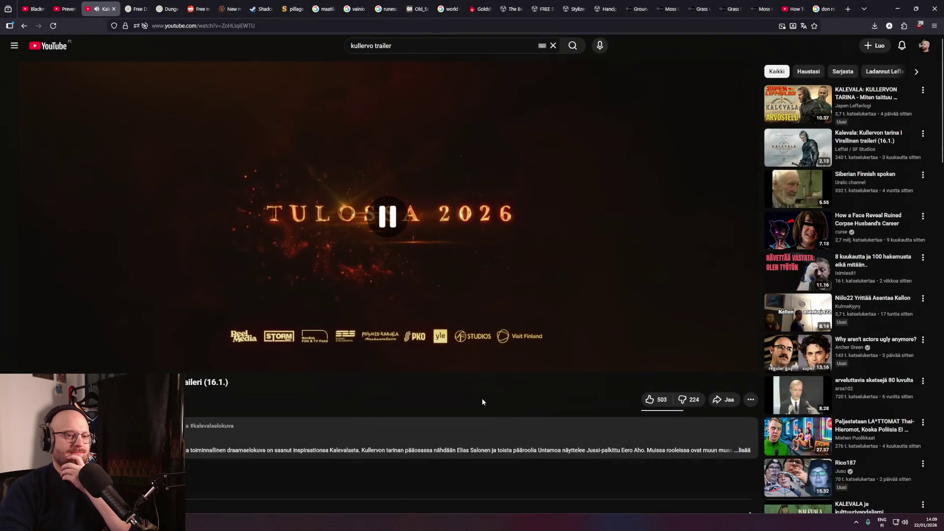
Scroll through the comments, return to the player, and close the trailer tab.
scroll(down, 3)
middle_click(404, 378)
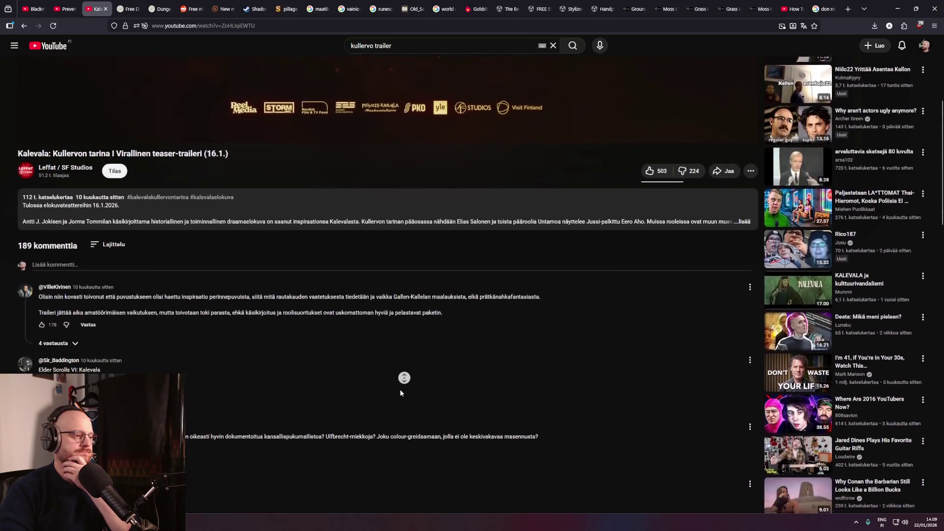
click(383, 217)
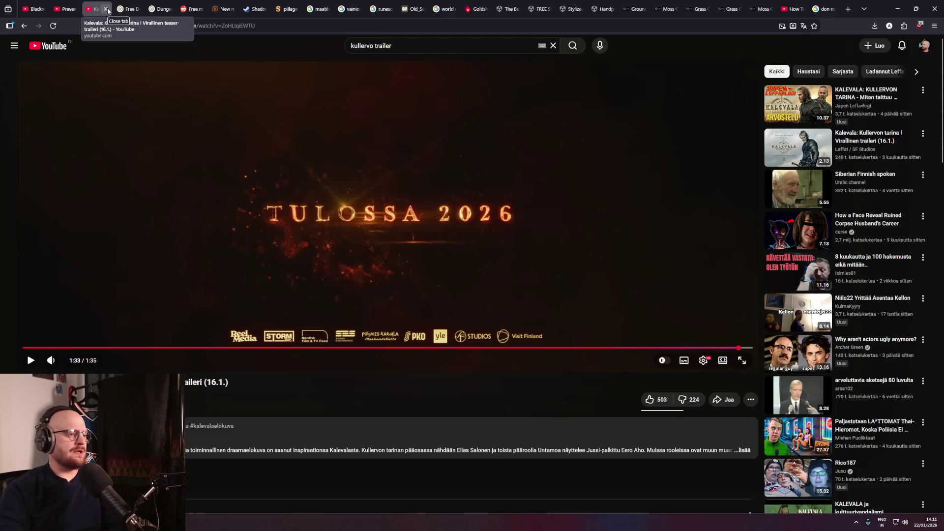
middle_click(401, 397)
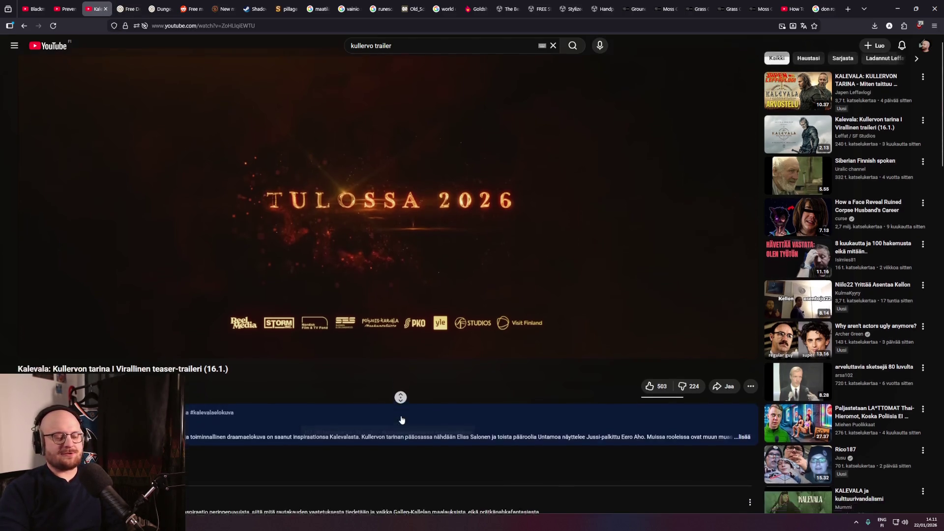
scroll(up, 3)
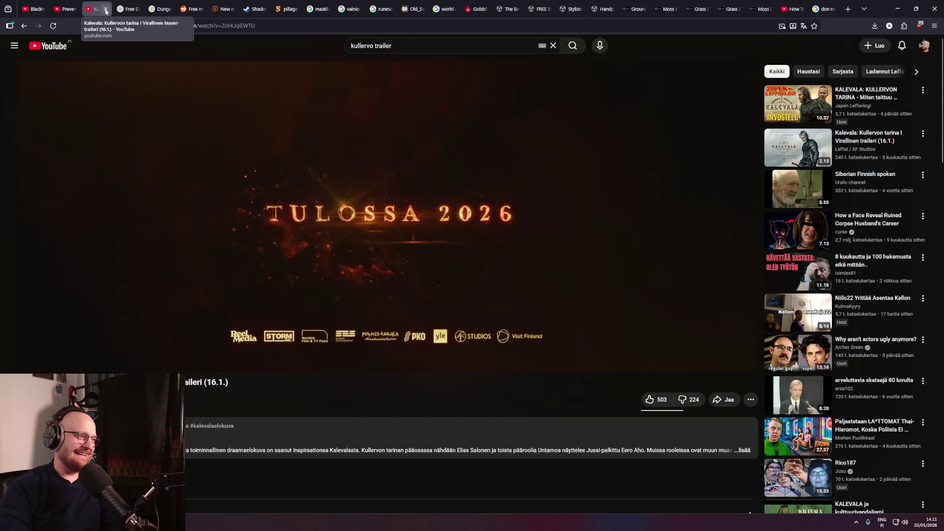
click(107, 10)
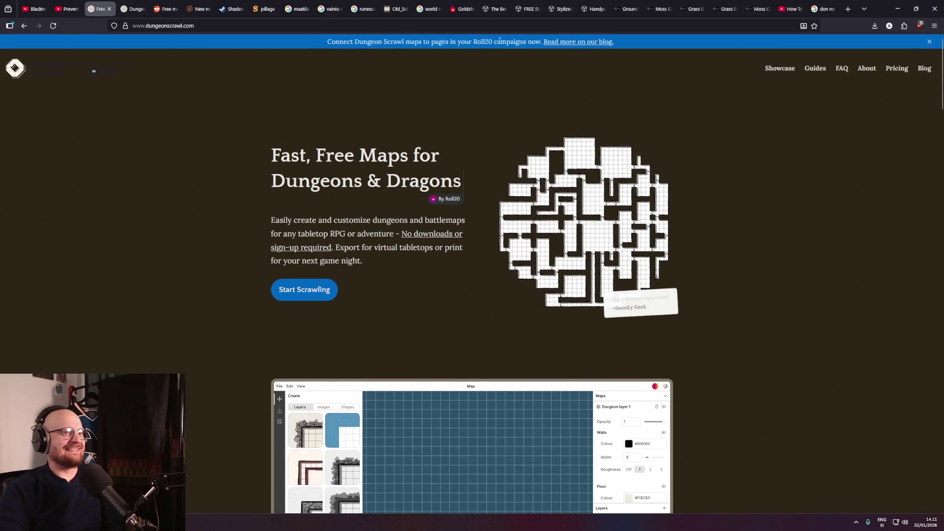
Return to the don rosa kalevala image results and preview the Don Rosa -kirjasto 8 image.
click(827, 5)
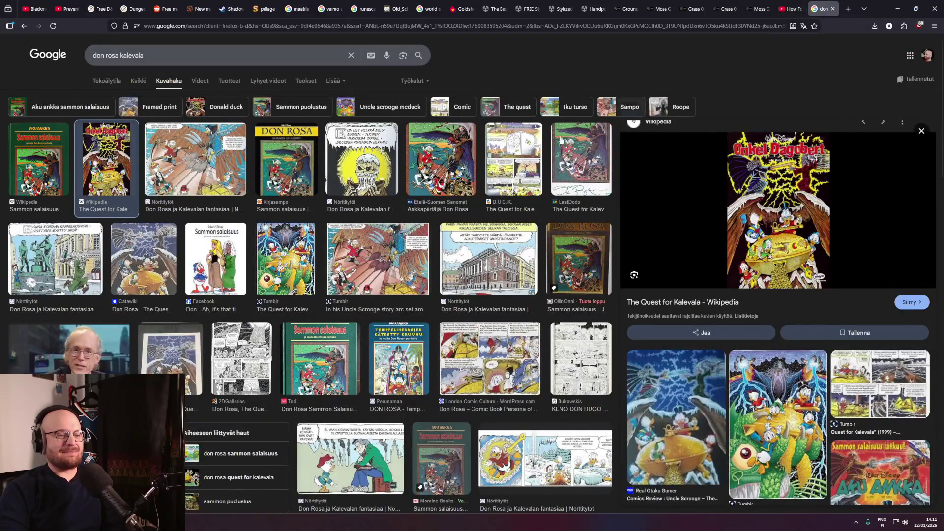
scroll(down, 3)
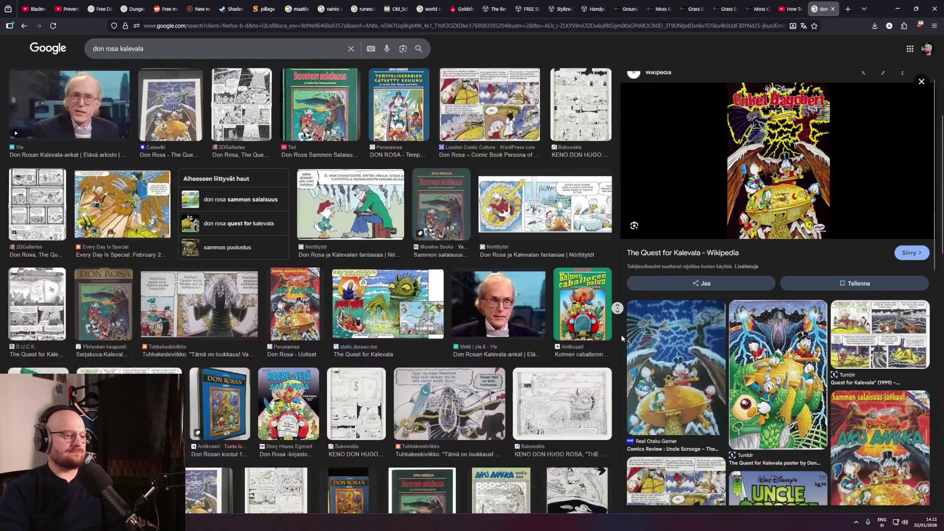
scroll(down, 3)
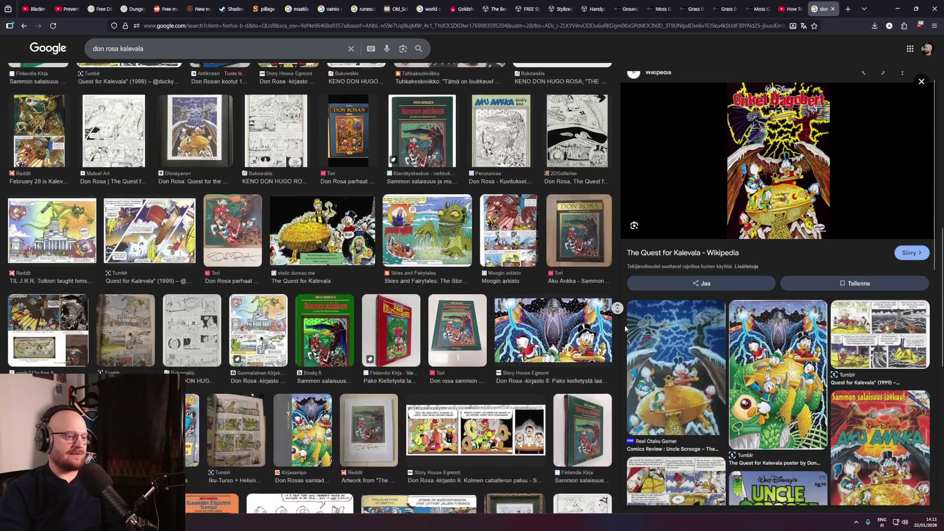
scroll(down, 3)
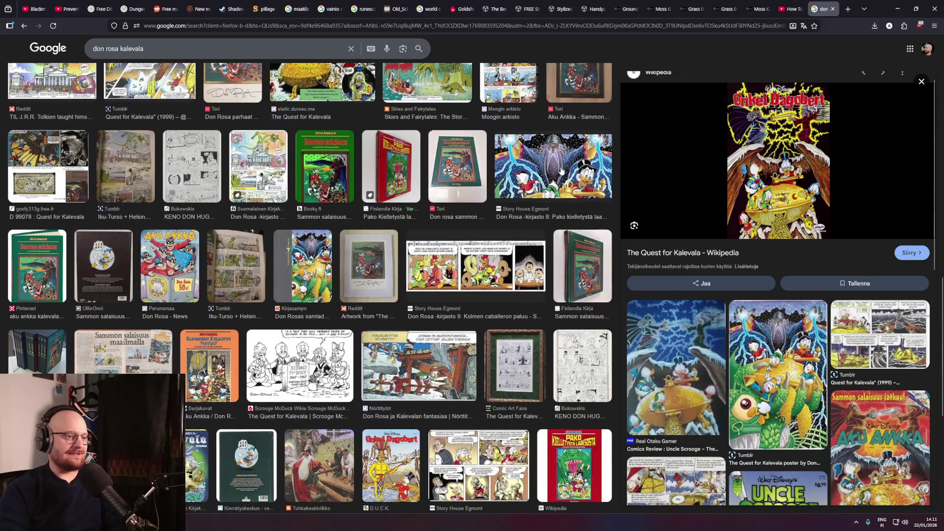
click(570, 177)
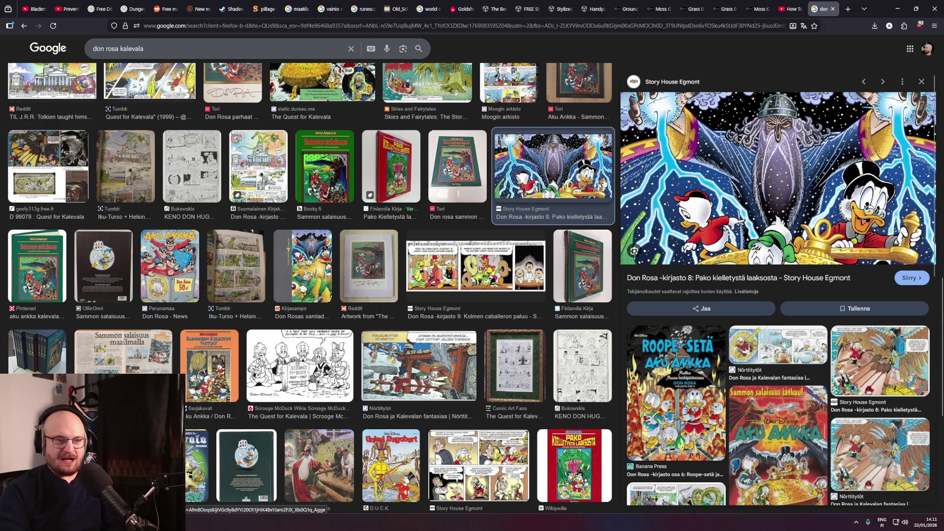
scroll(down, 3)
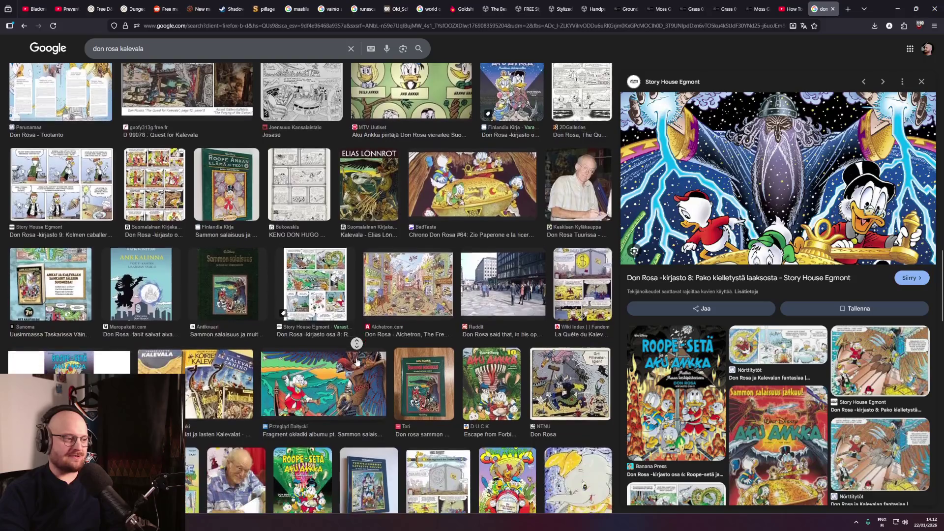
click(358, 356)
scroll(up, 3)
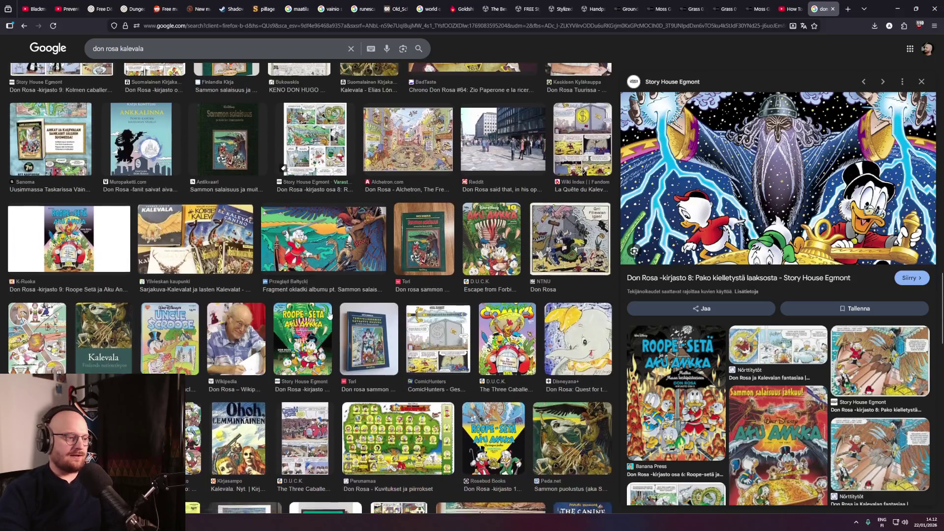
Preview the Antikvaari, Przegląd Bałtycki and Peda.net Sammon puolustus images, then switch to Unity.
click(244, 255)
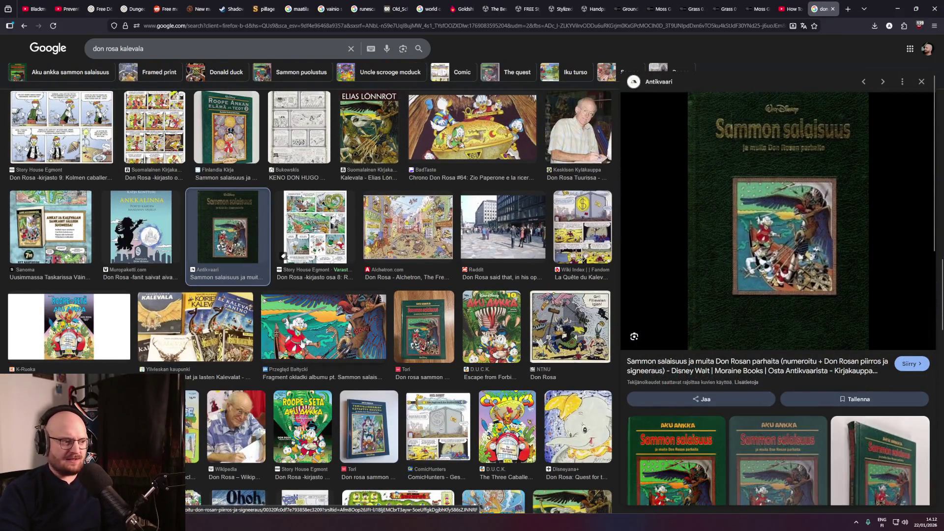
click(322, 325)
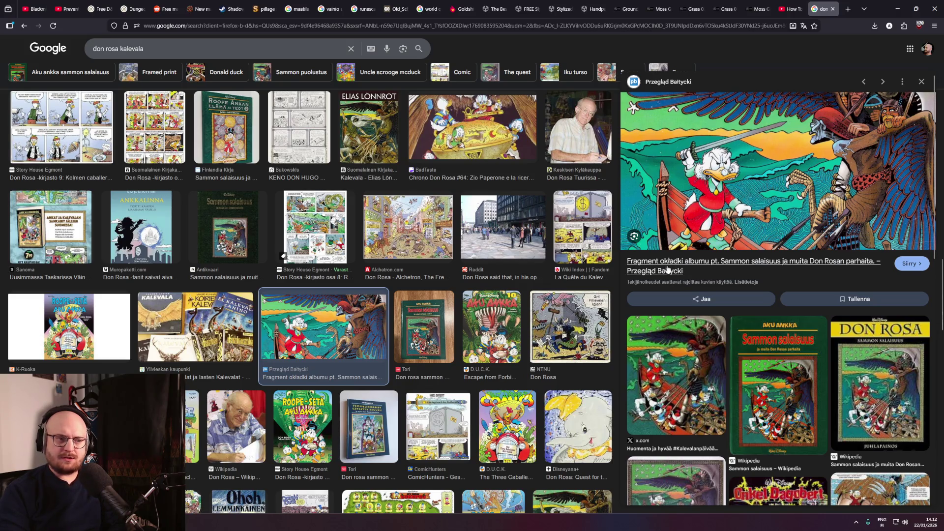
middle_click(616, 314)
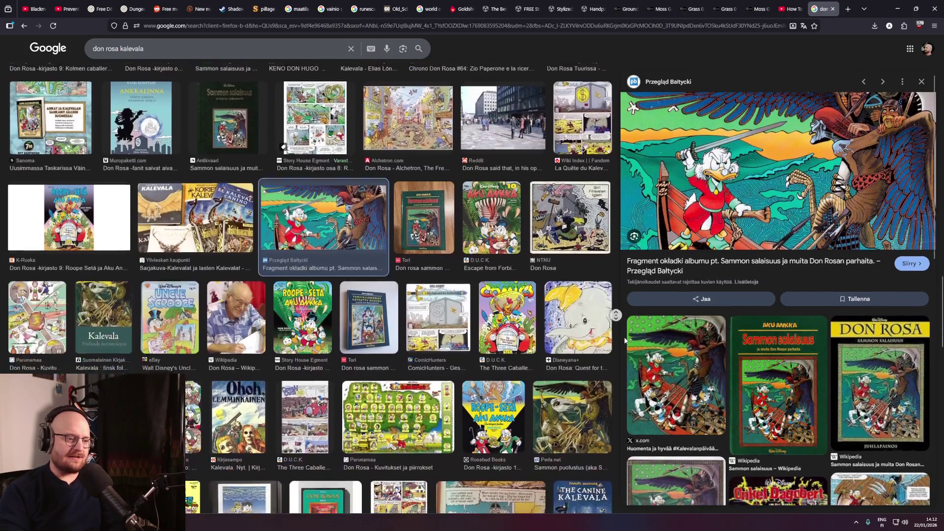
click(585, 277)
click(583, 274)
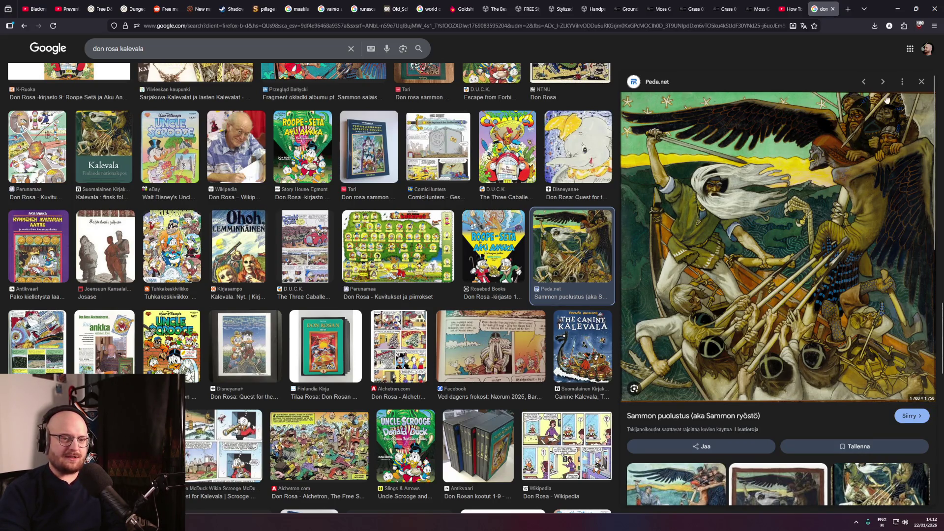
scroll(down, 3)
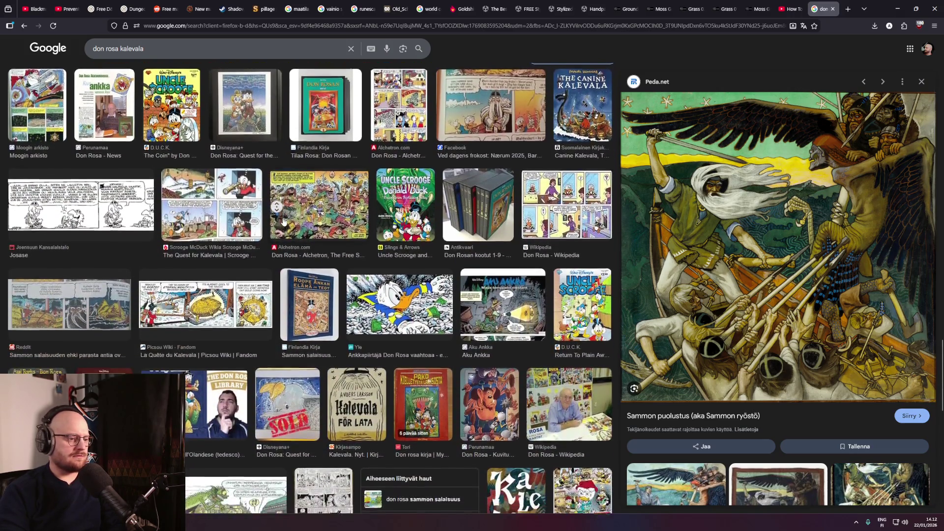
scroll(up, 3)
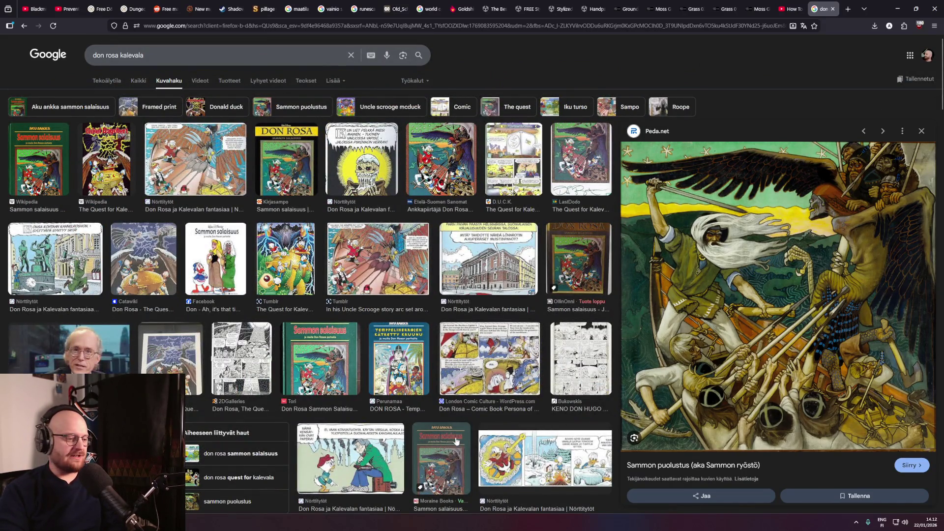
key(alt+Tab)
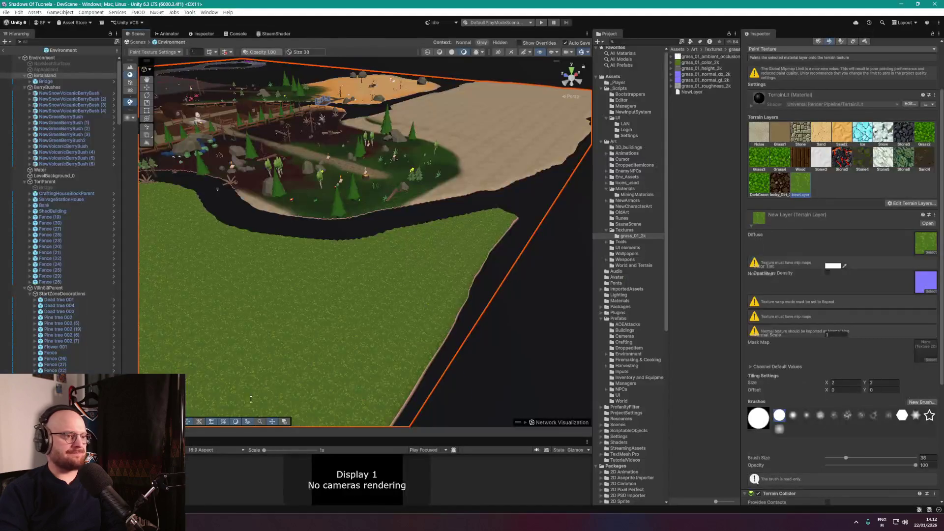
Zoom and orbit the Unity scene to a low view over the grass terrain, then return to Firefox.
scroll(up, 3)
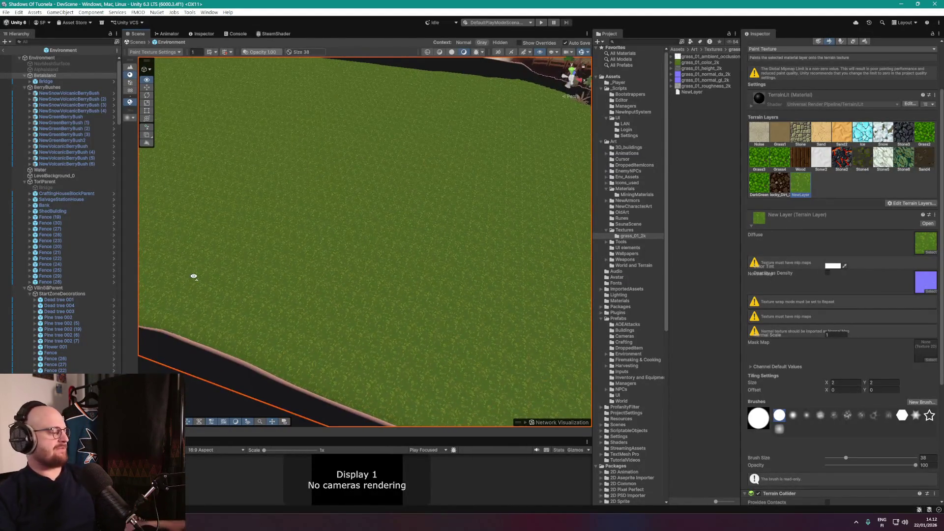
drag(200, 263, 303, 350)
key(alt+Tab)
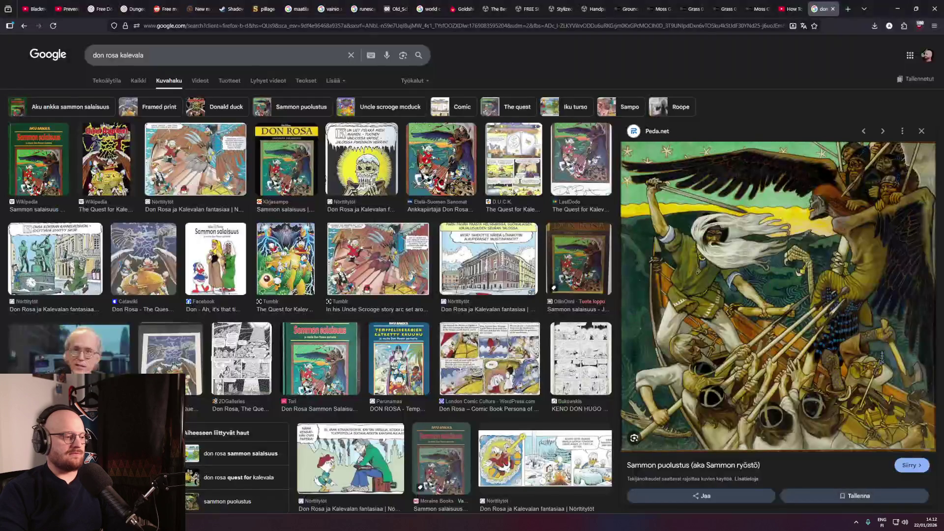
Check the open video tabs and load the pasted Photoshop seamless-pattern tutorial link in a new tab.
click(828, 8)
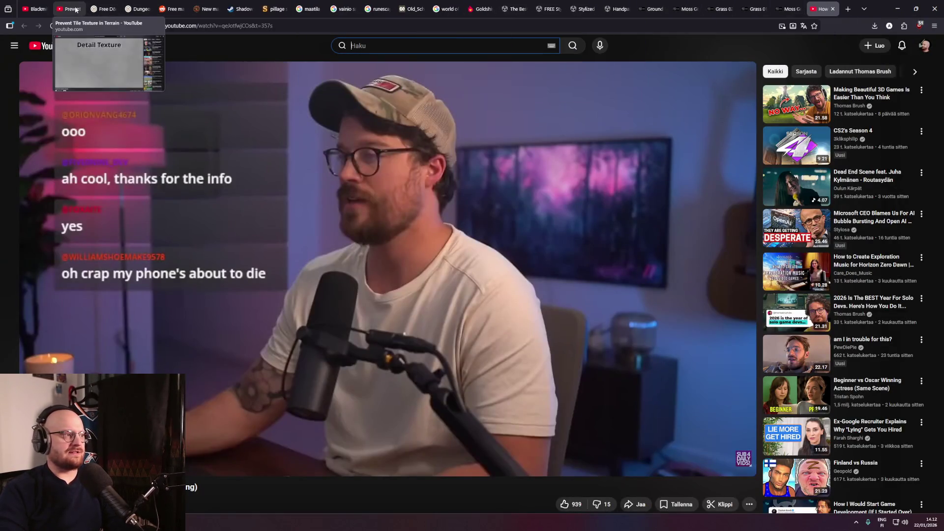
click(67, 11)
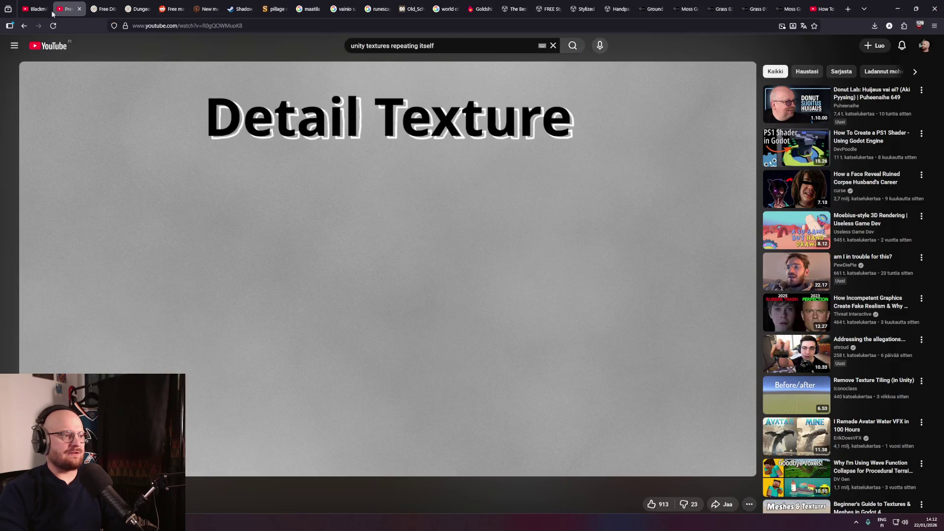
click(35, 9)
click(69, 7)
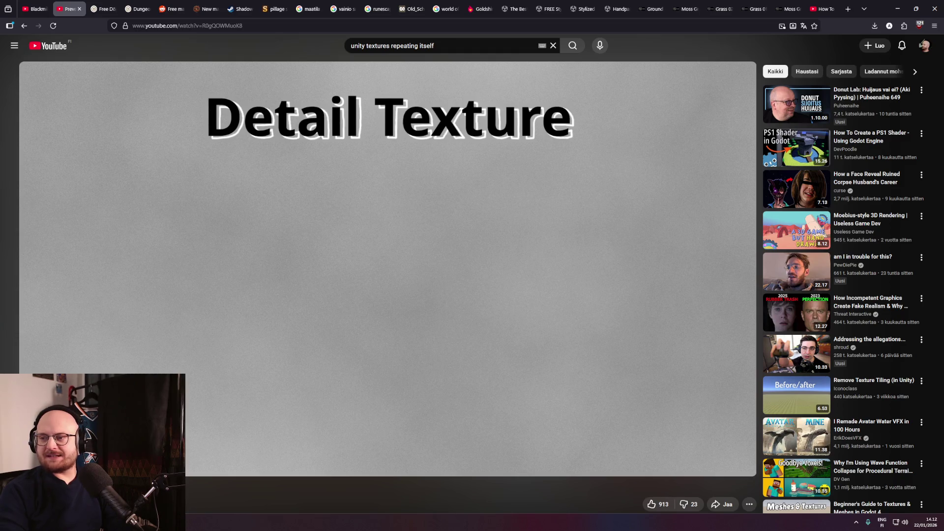
key(ctrl+t)
key(ctrl+v)
key(Return)
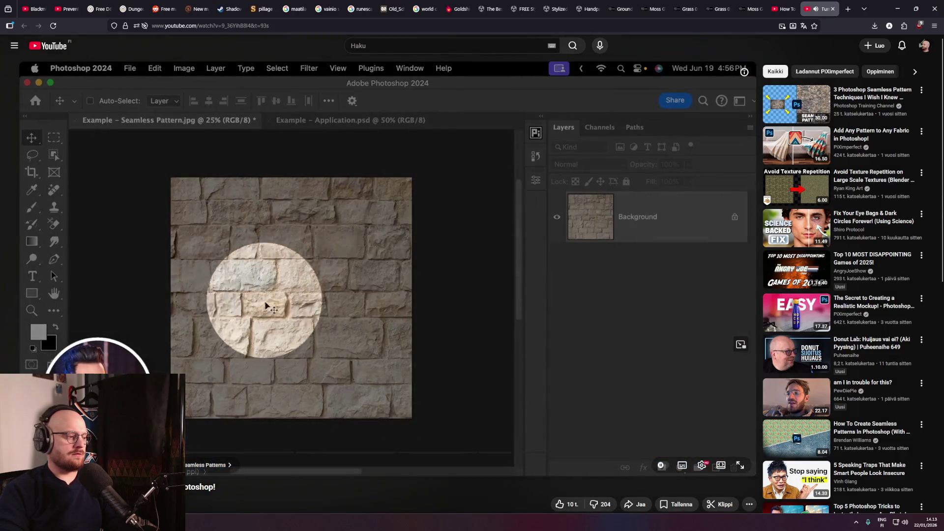
Pause the Photoshop tutorial and bring up system search to look for Krita.
middle_click(358, 489)
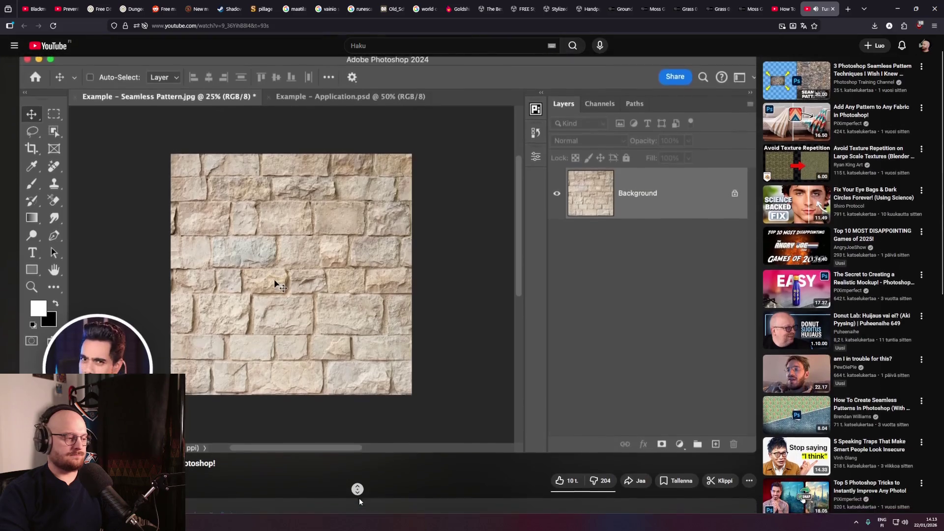
middle_click(340, 487)
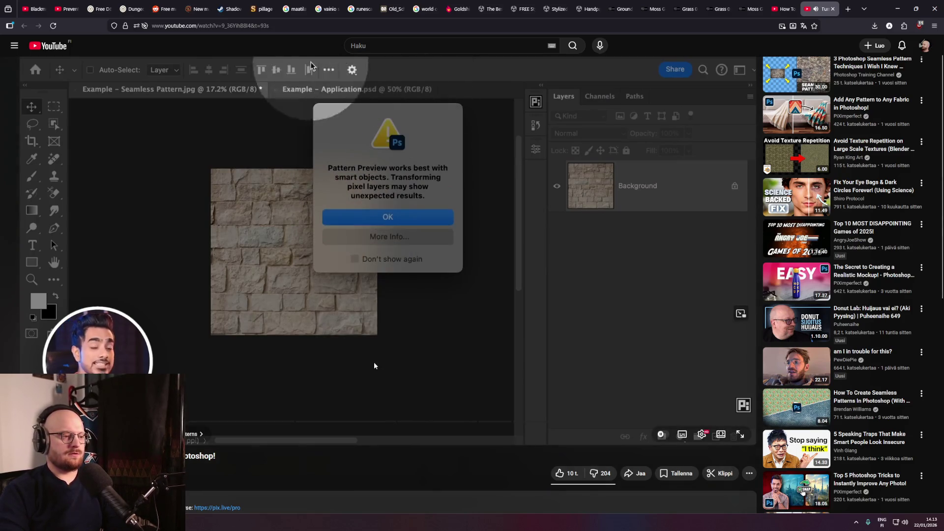
key(space)
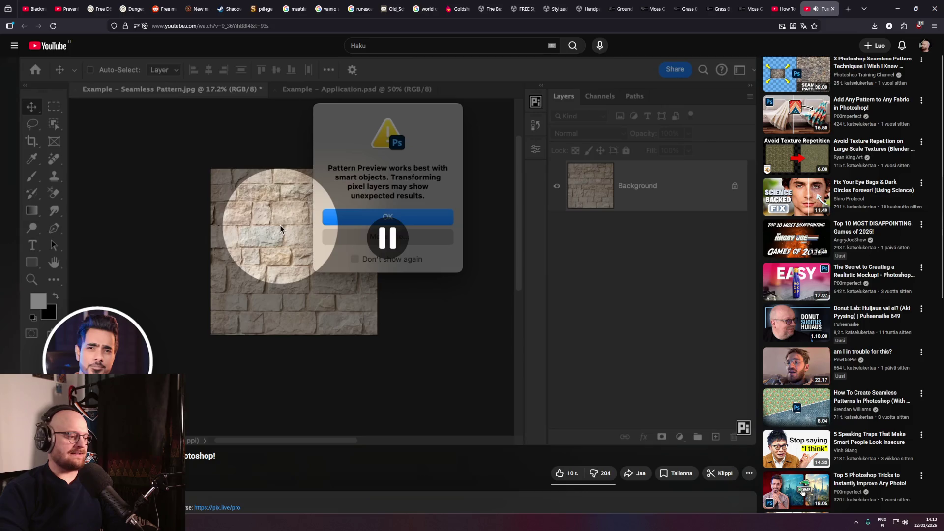
key(super)
Launch Krita from the 'krita' search results and open YouTube's Avoid Texture Repetition video.
text(krita)
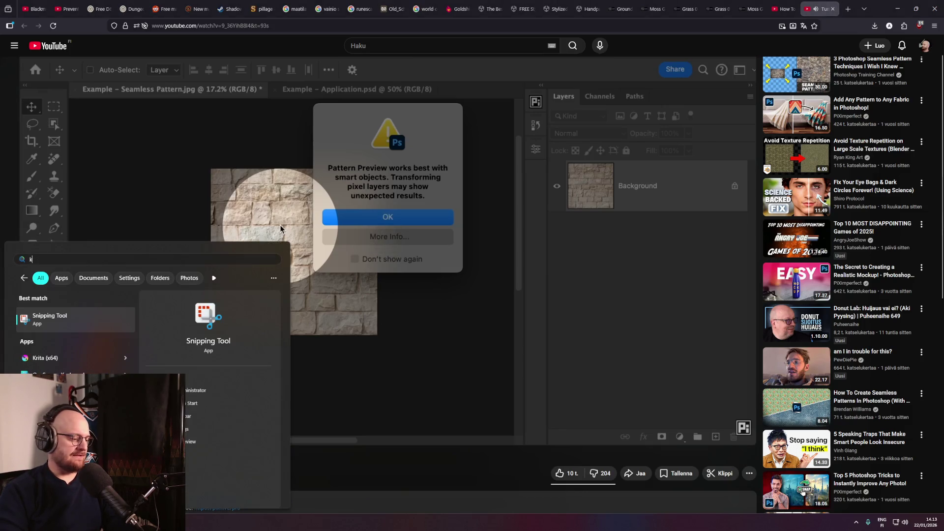
click(57, 319)
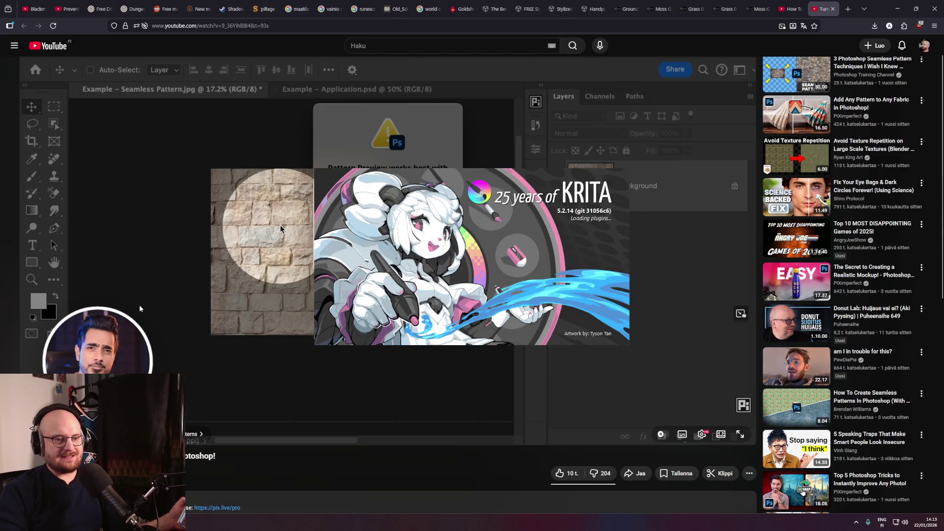
mouse_move(788, 161)
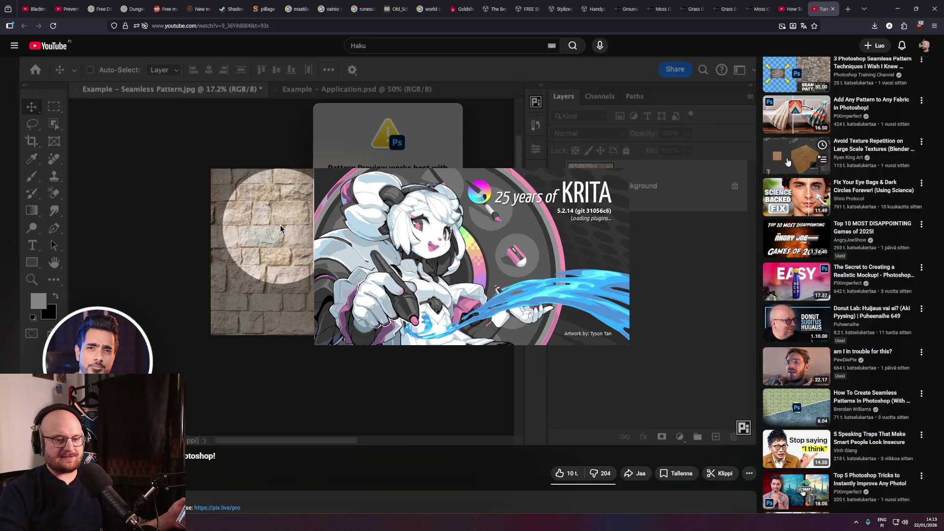
click(787, 162)
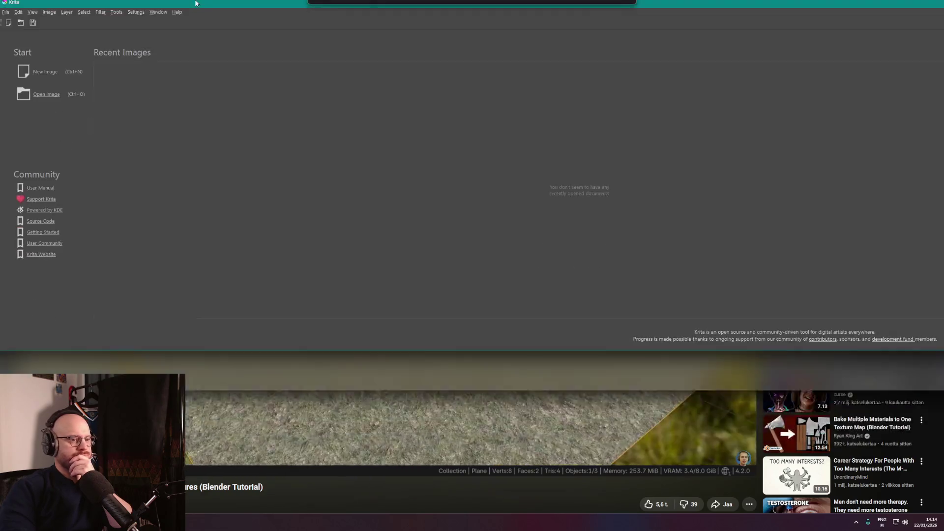
Drag Krita's window off screen and pause the Blender texture-repetition tutorial at its node editor view.
drag(415, 5, 0, 7)
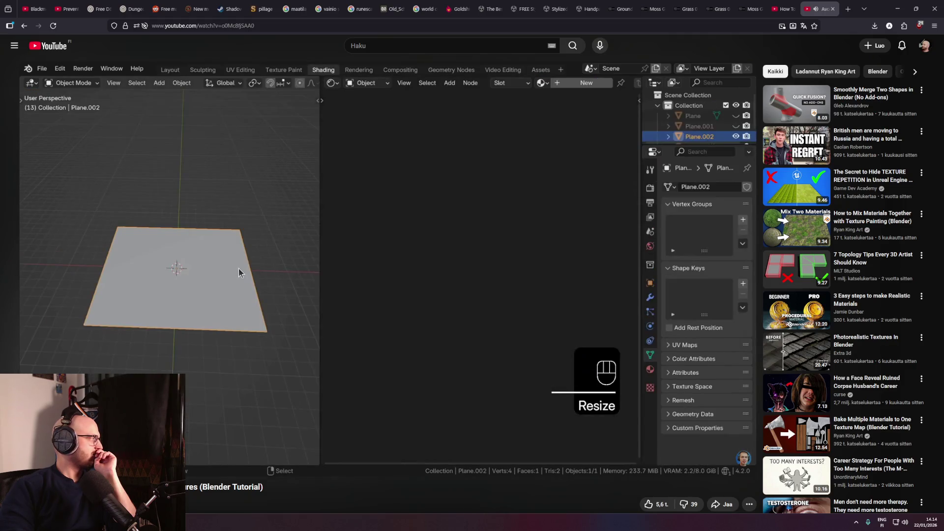
click(280, 209)
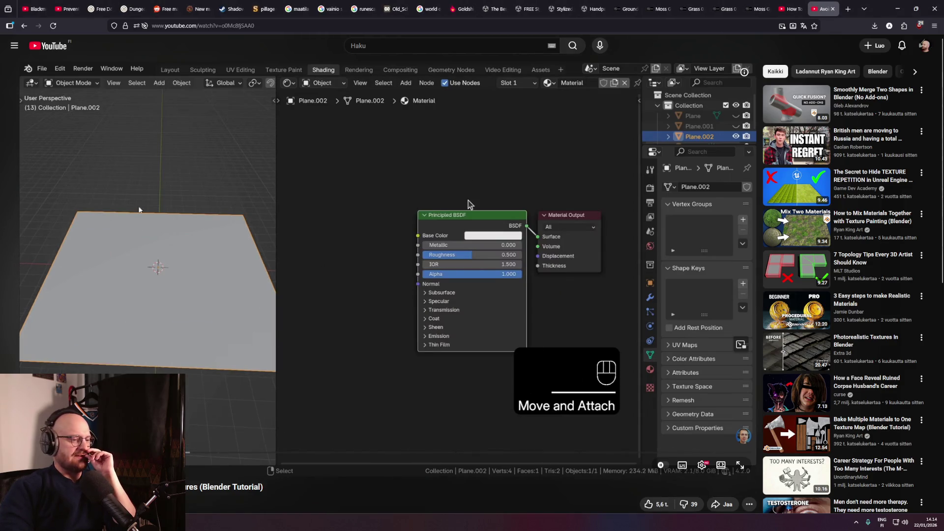
scroll(down, 3)
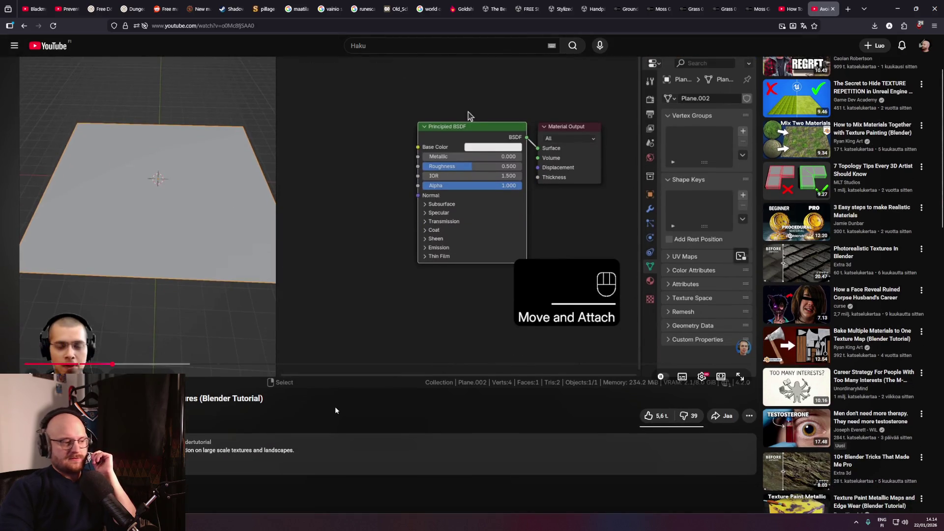
scroll(up, 3)
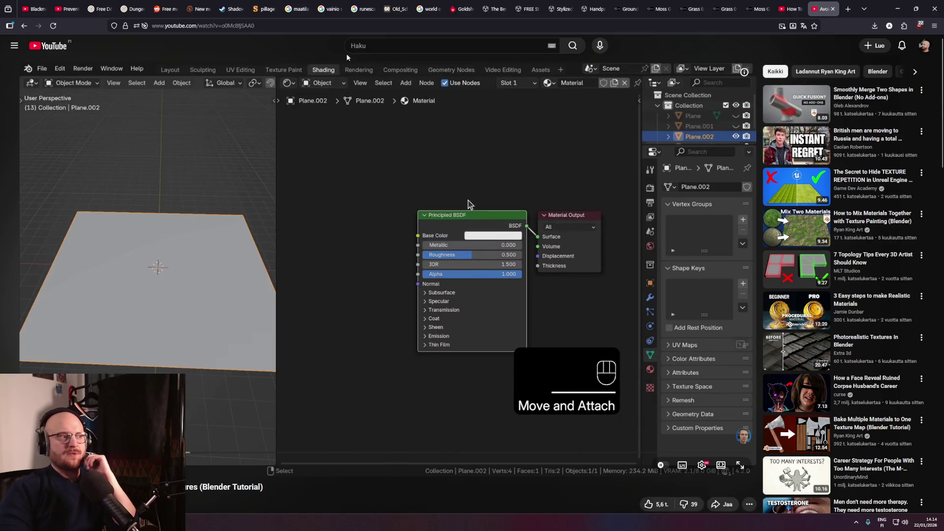
click(396, 47)
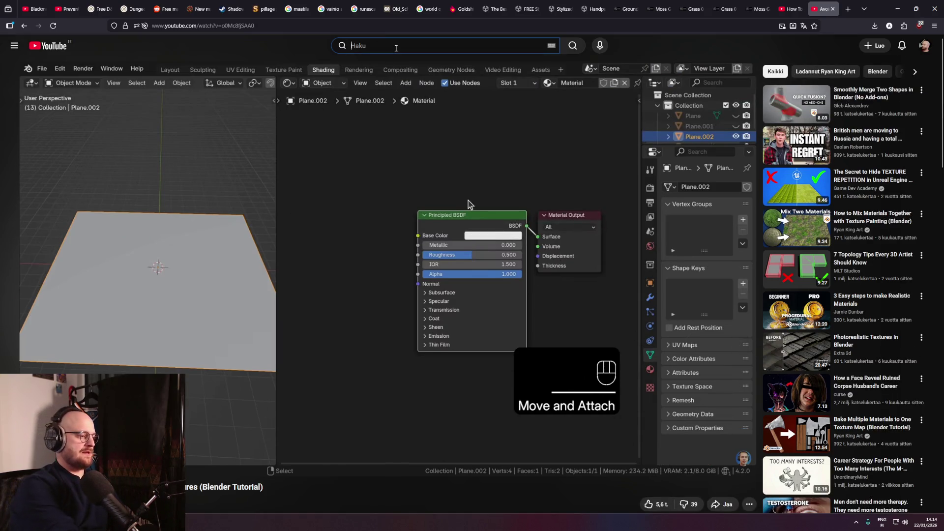
Search YouTube for 'texture repetition fix in krita'.
text(texture repe)
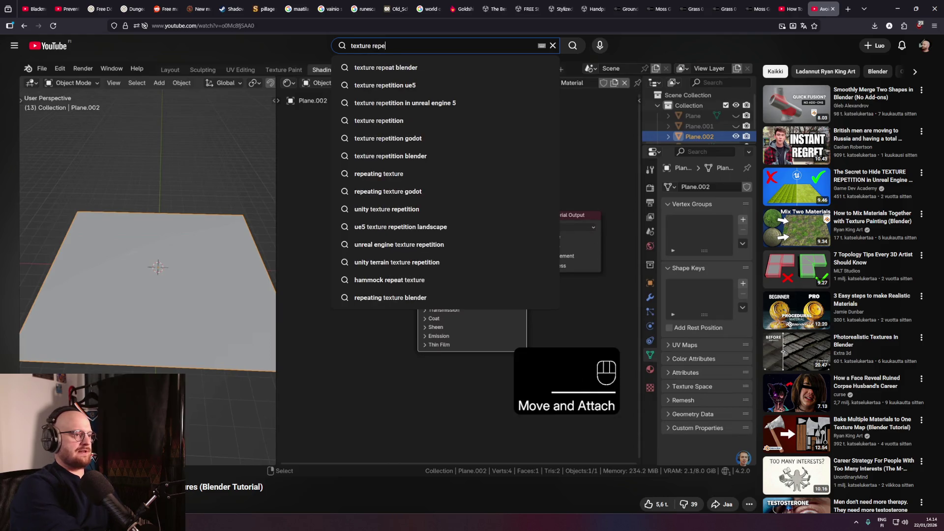
text(tition )
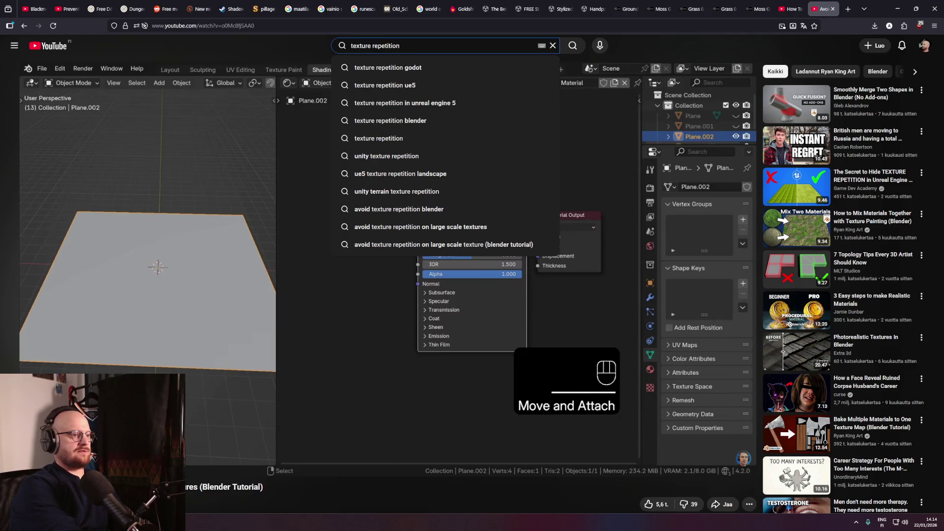
text(fix in krita)
key(Return)
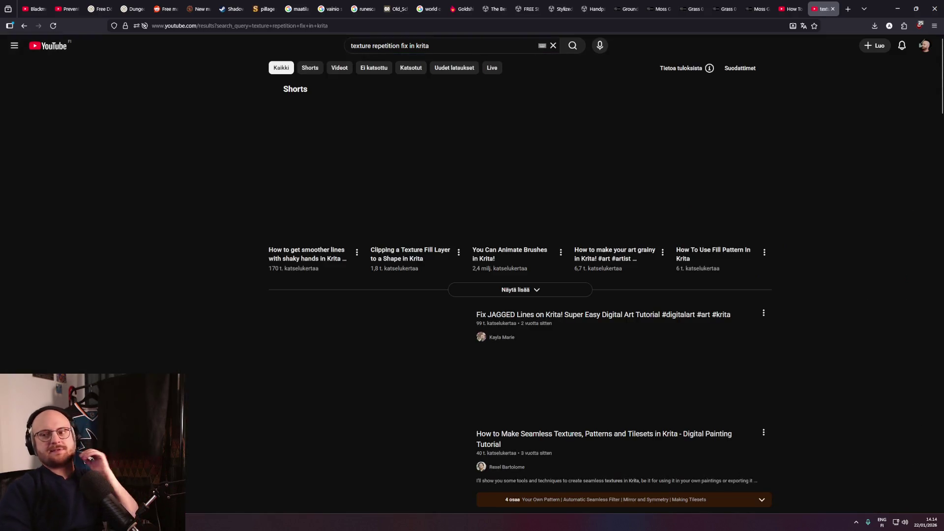
middle_click(225, 286)
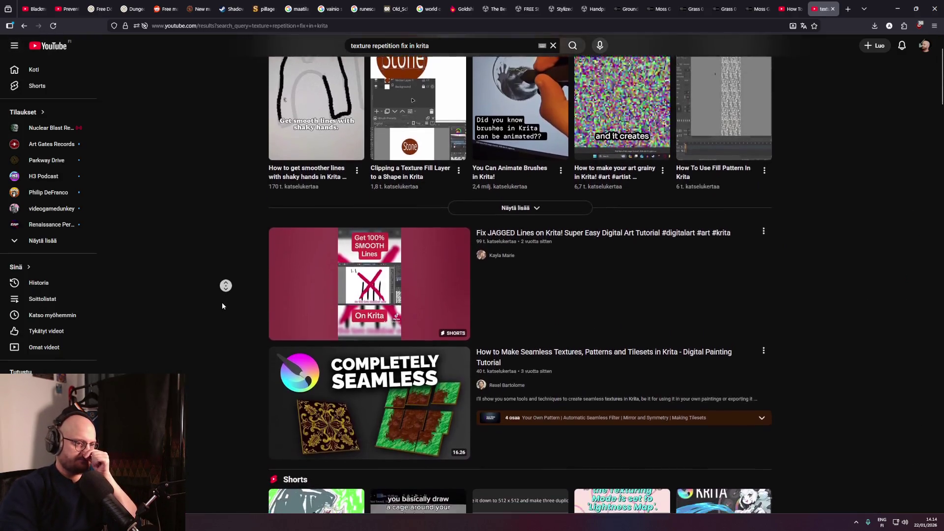
scroll(up, 3)
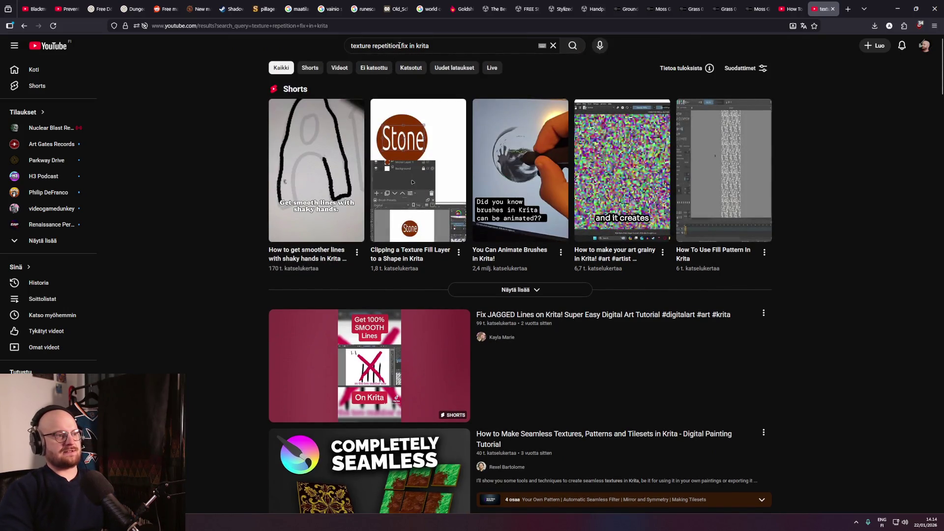
Change the query to 'seamless texture fix in krita' and rerun the search.
drag(399, 46, 351, 45)
text(seamless)
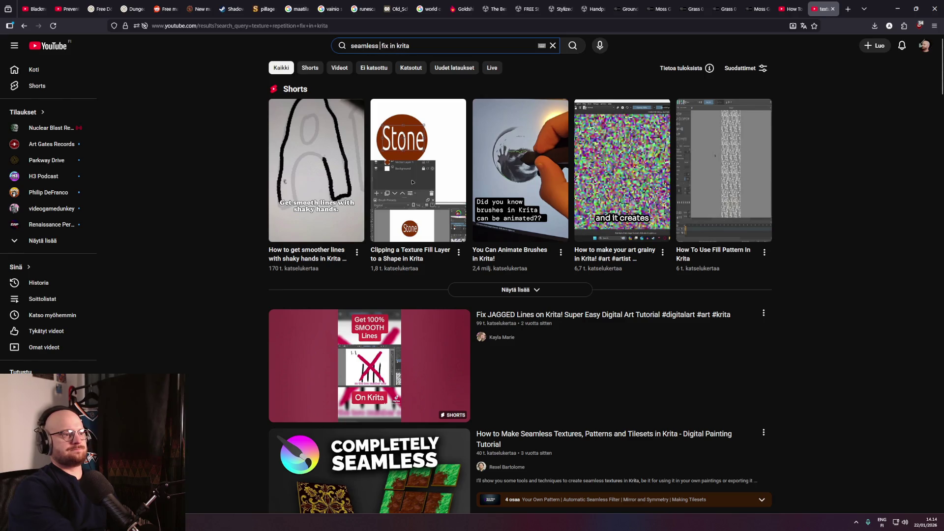
key(Return)
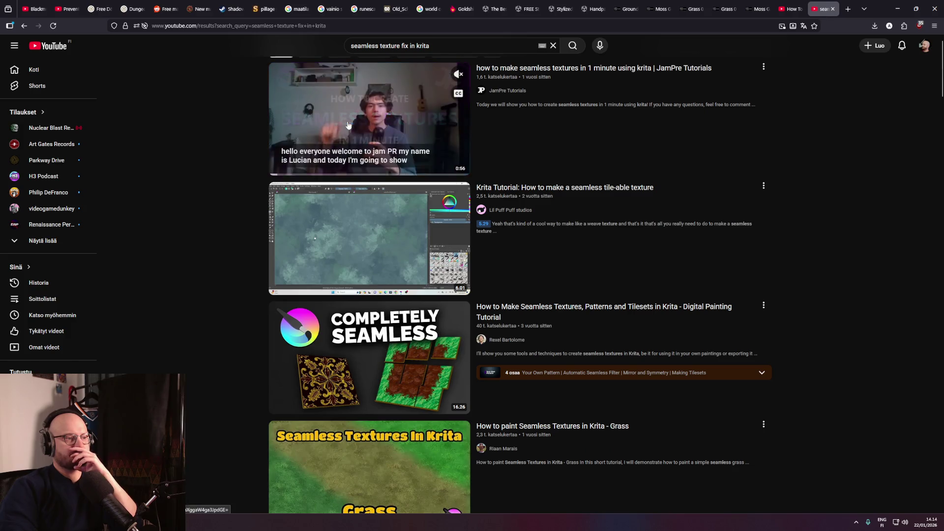
Watch the JamPre one-minute Krita seamless-texture video, then return to the grass texture in Krita.
click(343, 126)
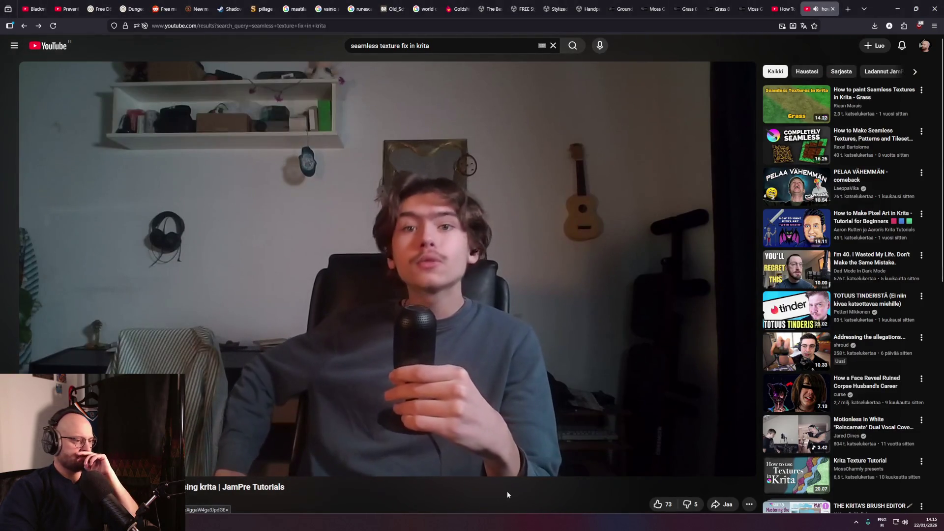
key(alt+Left)
key(alt+Tab)
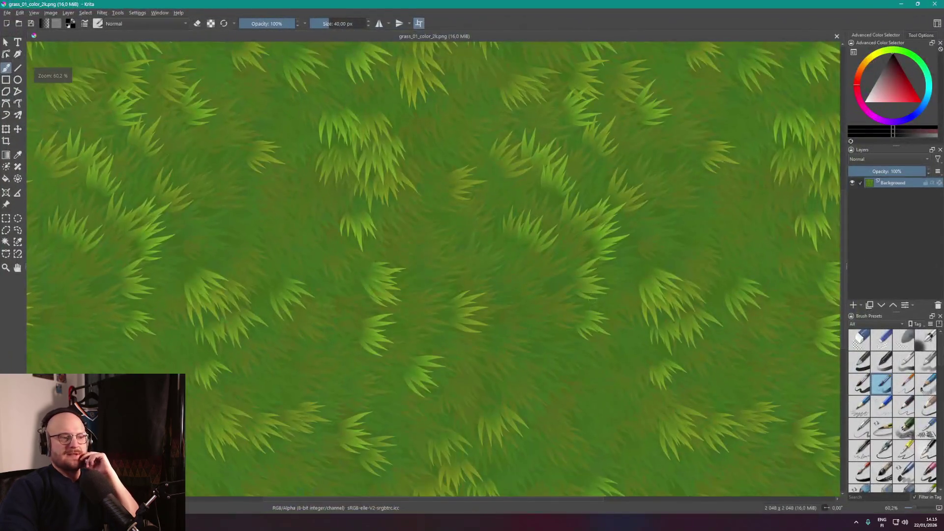
Pan and zoom across the tiled grass texture and look through Krita's File menu.
scroll(down, 3)
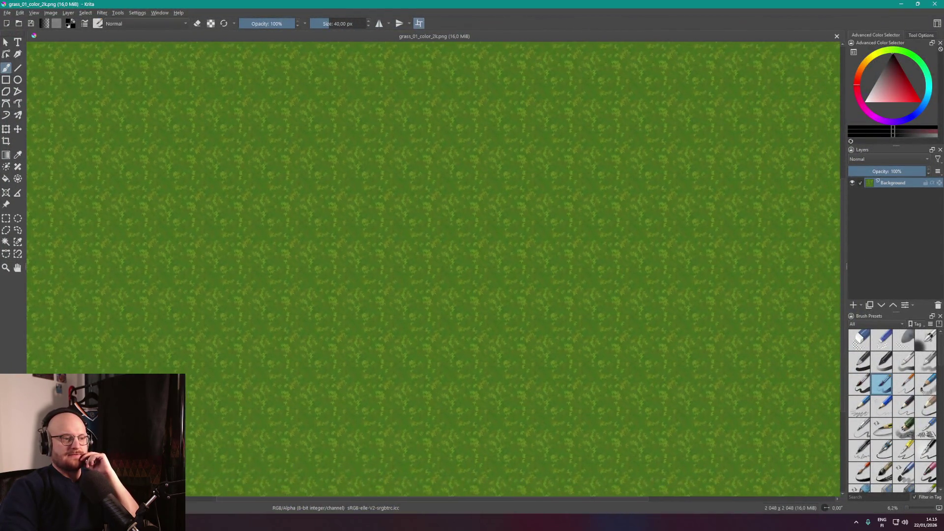
scroll(up, 3)
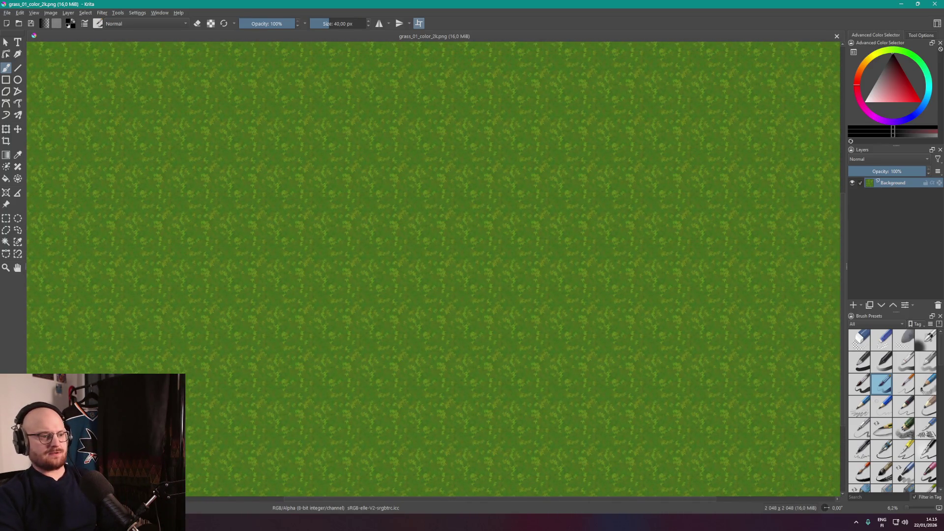
scroll(right, 3)
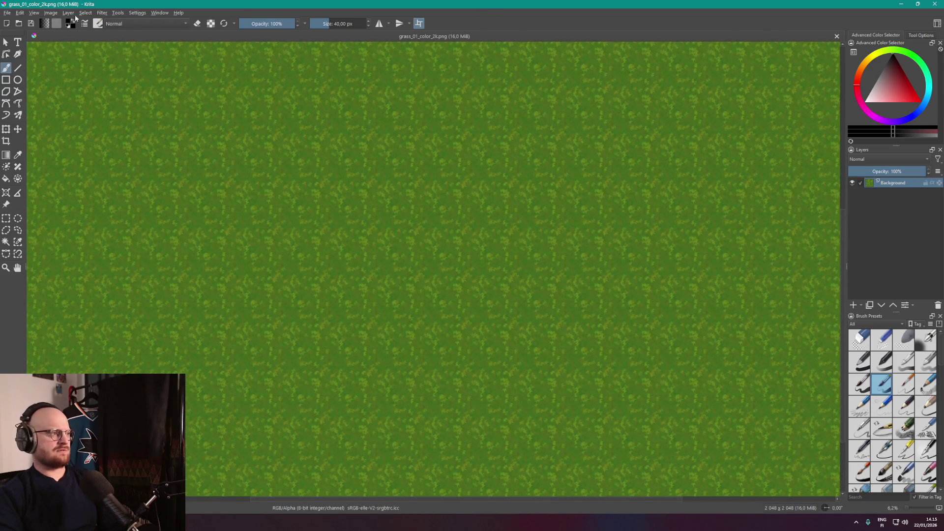
click(7, 13)
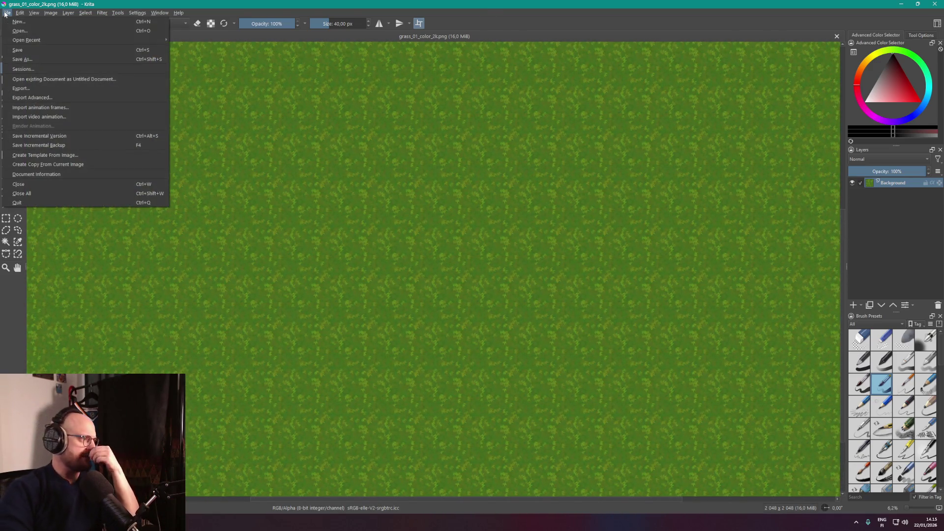
key(Escape)
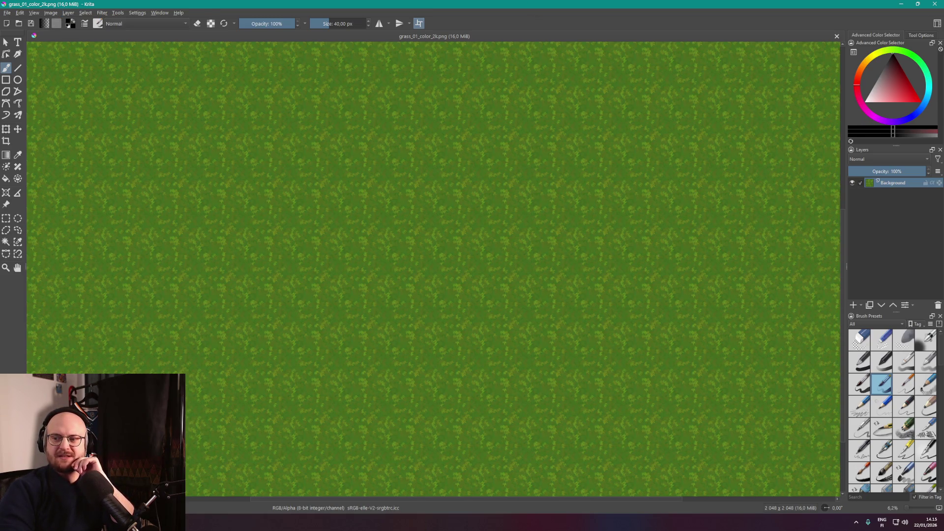
Inspect the grass tiling further, check the menus for a tiling option, and return to YouTube.
scroll(right, 3)
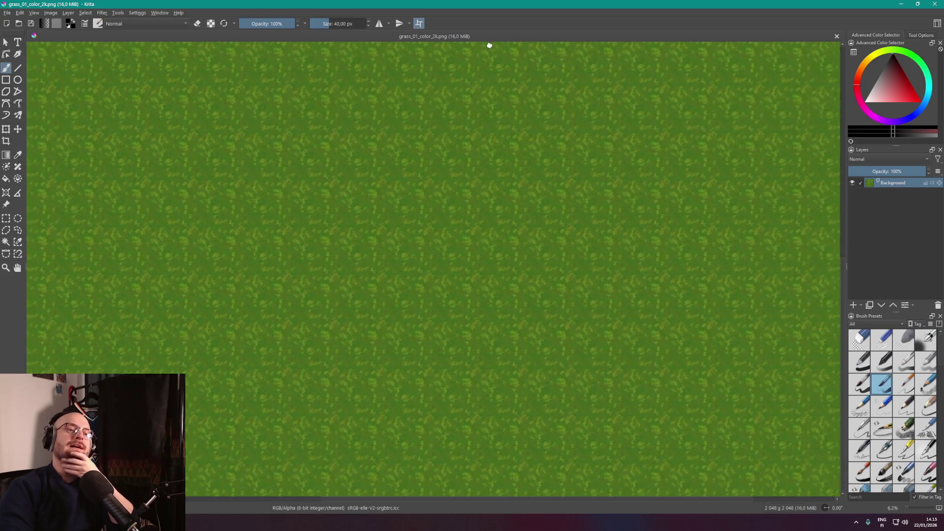
scroll(left, 3)
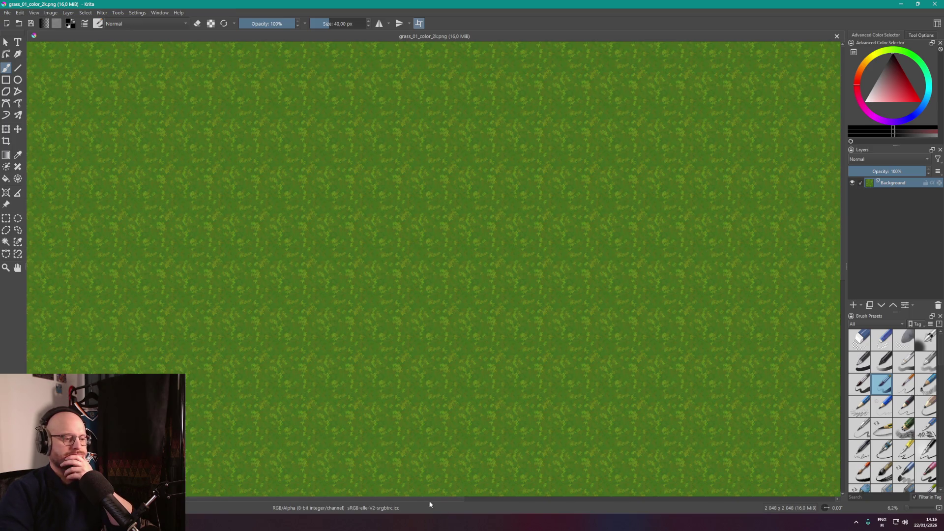
drag(429, 504, 590, 440)
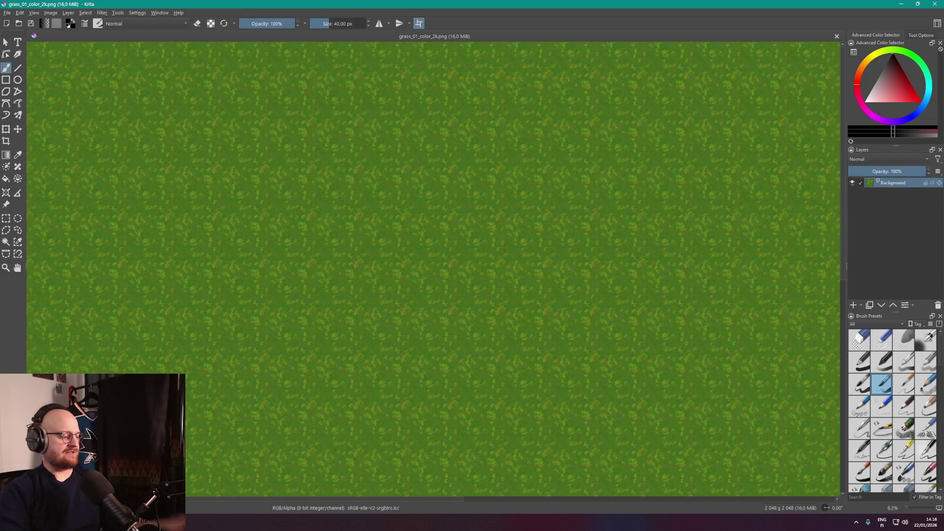
scroll(up, 3)
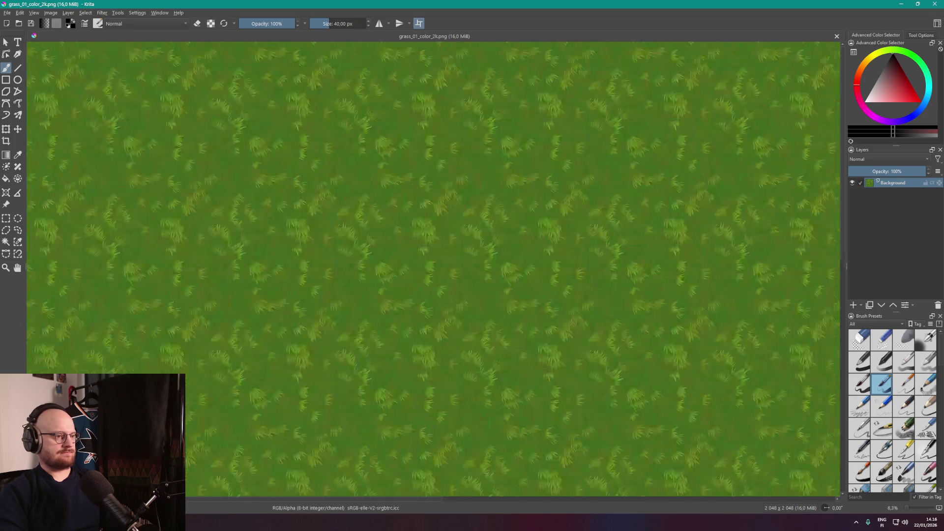
scroll(down, 3)
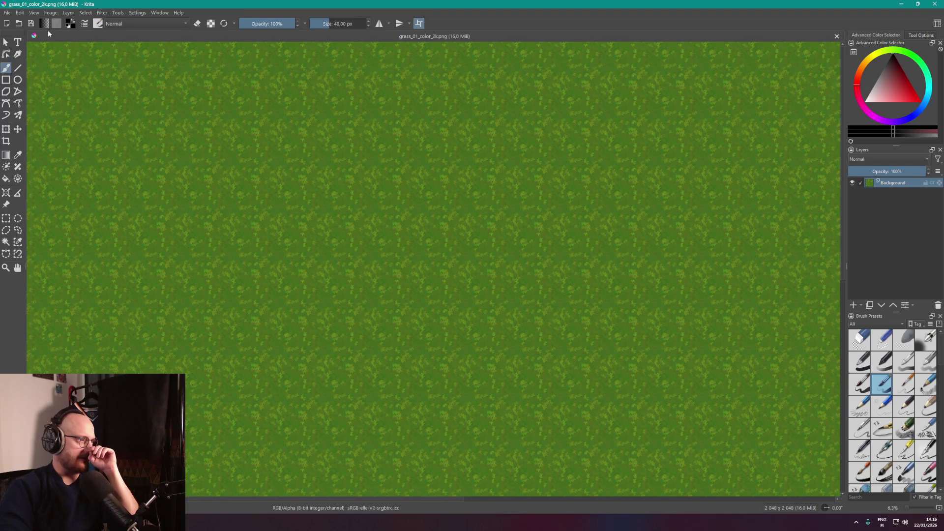
click(157, 12)
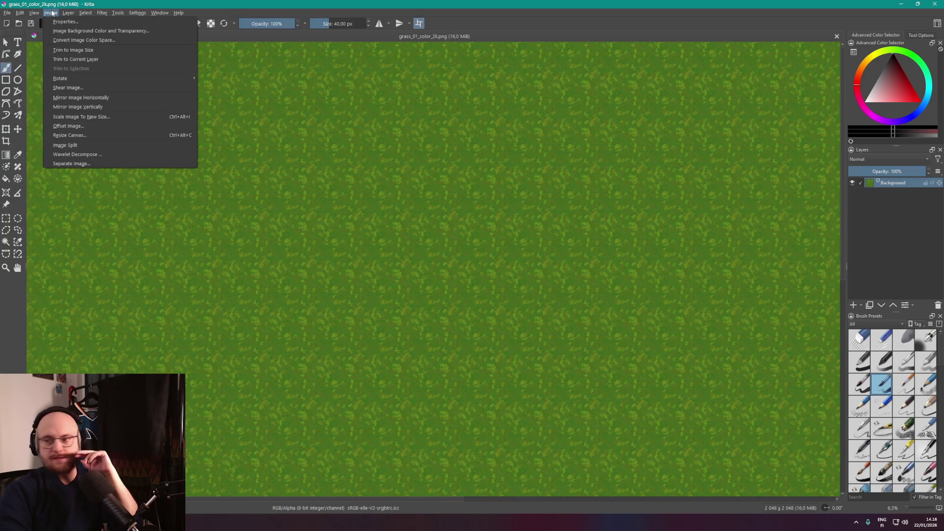
key(Escape)
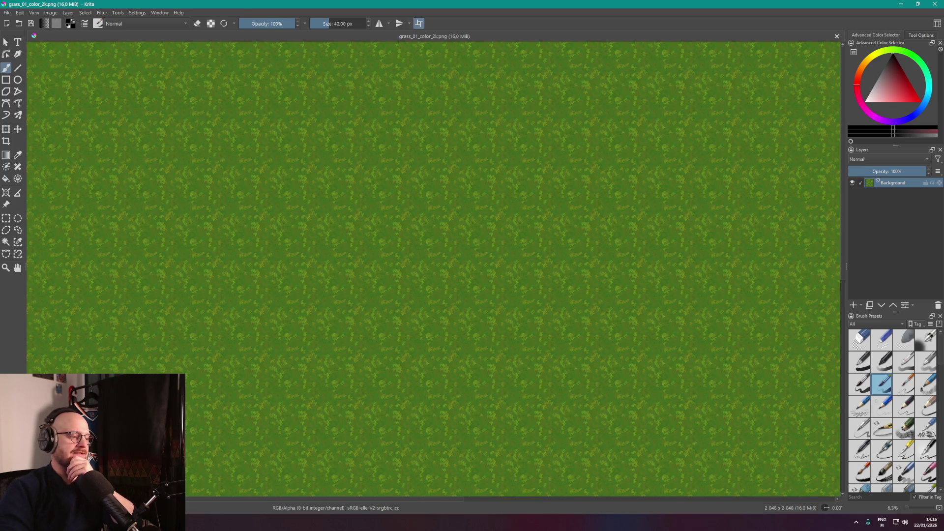
key(alt+Tab)
scroll(down, 3)
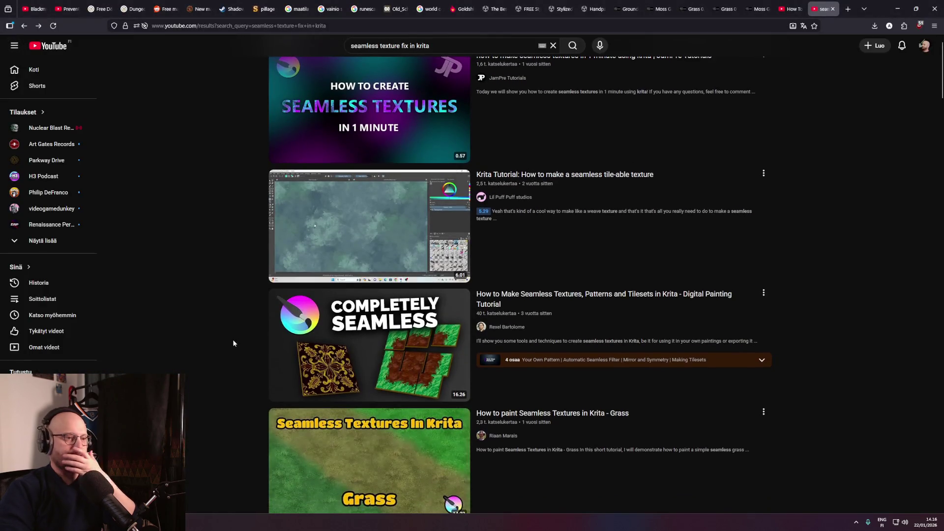
Open the 'Krita Tutorial: How to make a seamless tile-able texture' video.
mouse_move(331, 240)
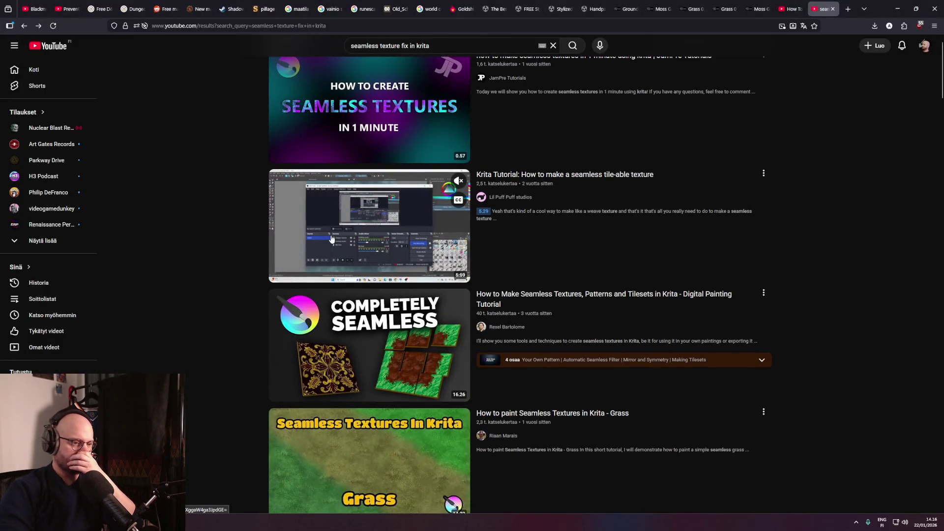
mouse_move(392, 336)
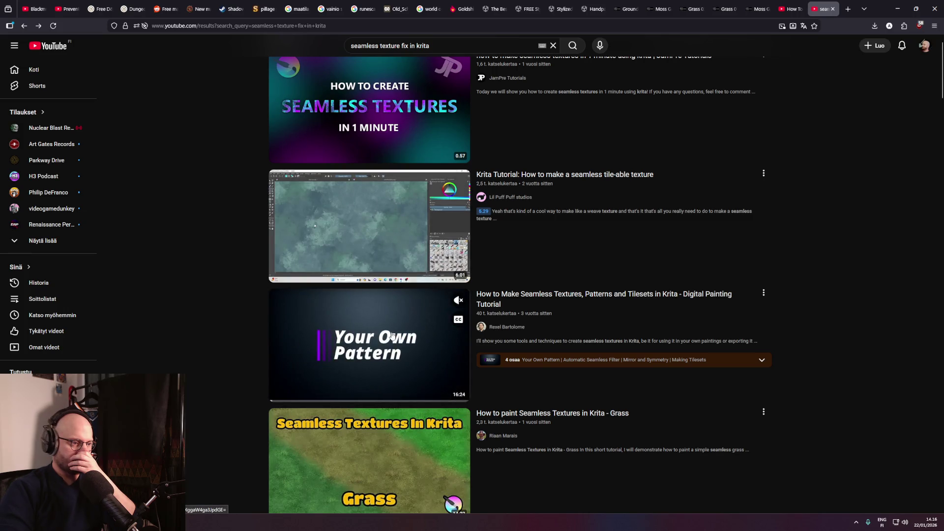
scroll(down, 3)
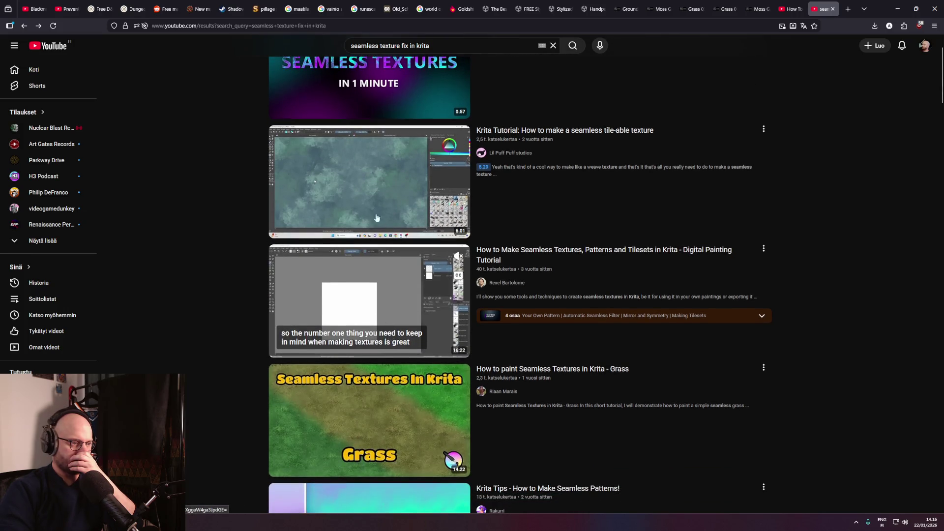
click(369, 190)
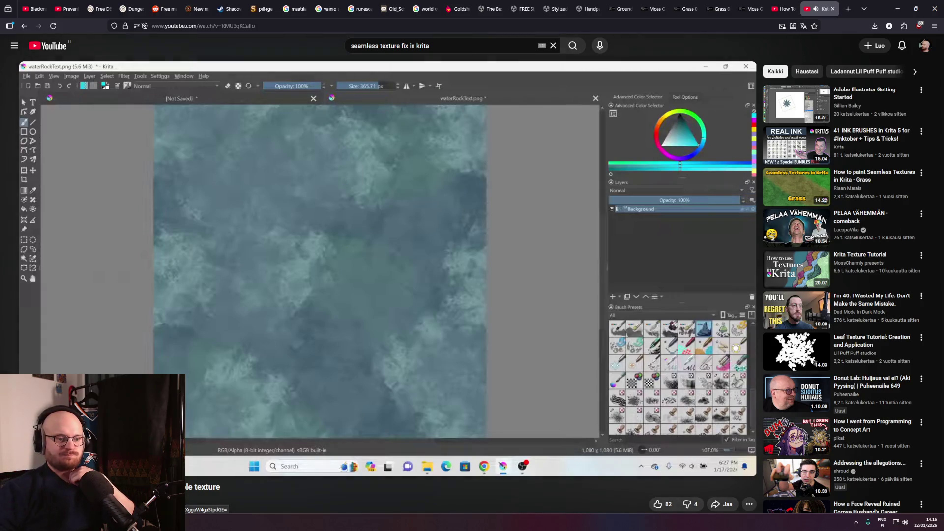
Rewind and watch the tutorial, then pause it and return to the grass texture in Krita.
mouse_move(737, 465)
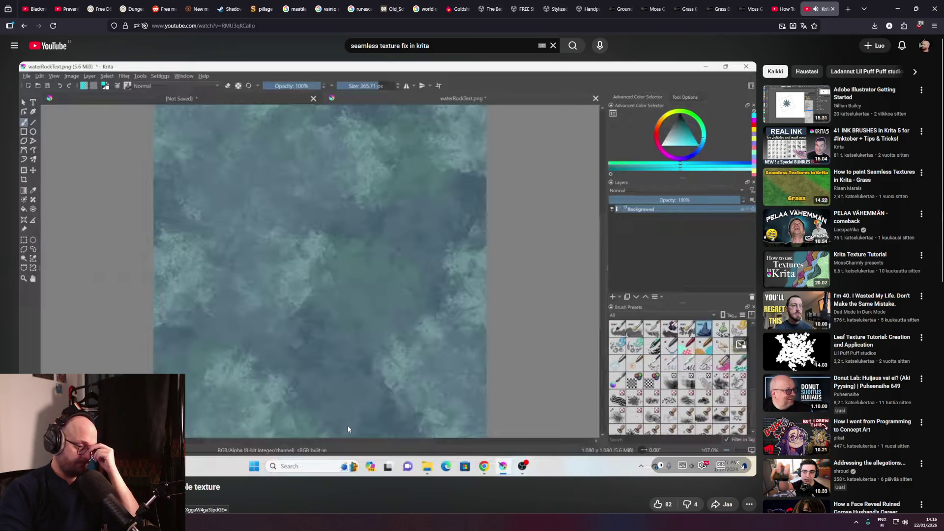
drag(152, 473, 597, 456)
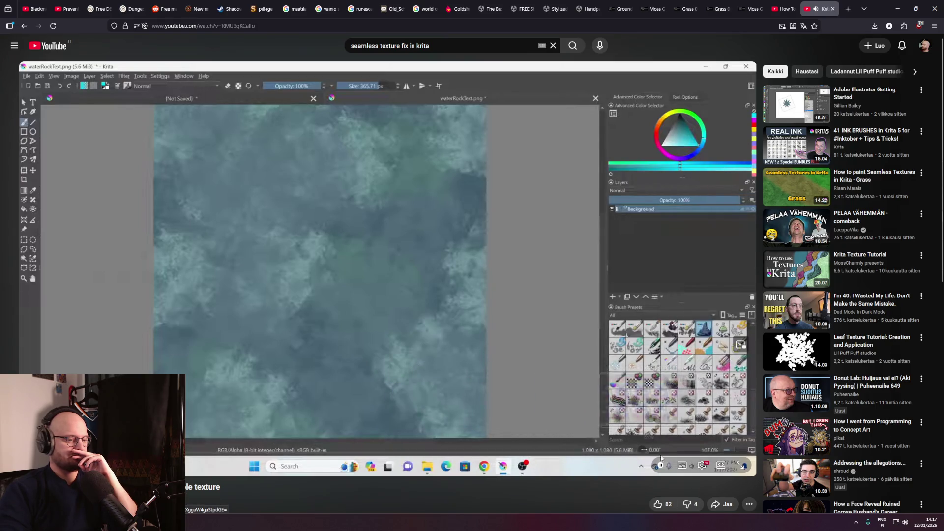
scroll(down, 3)
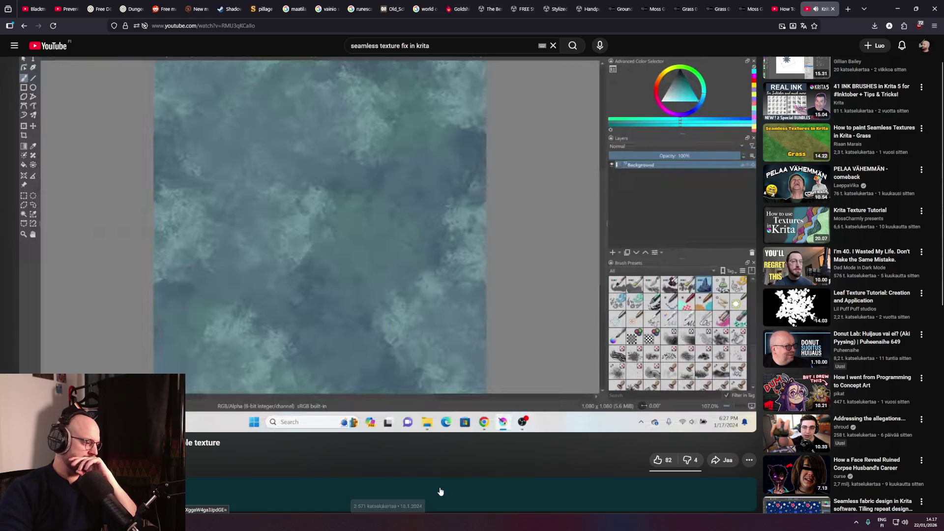
scroll(up, 3)
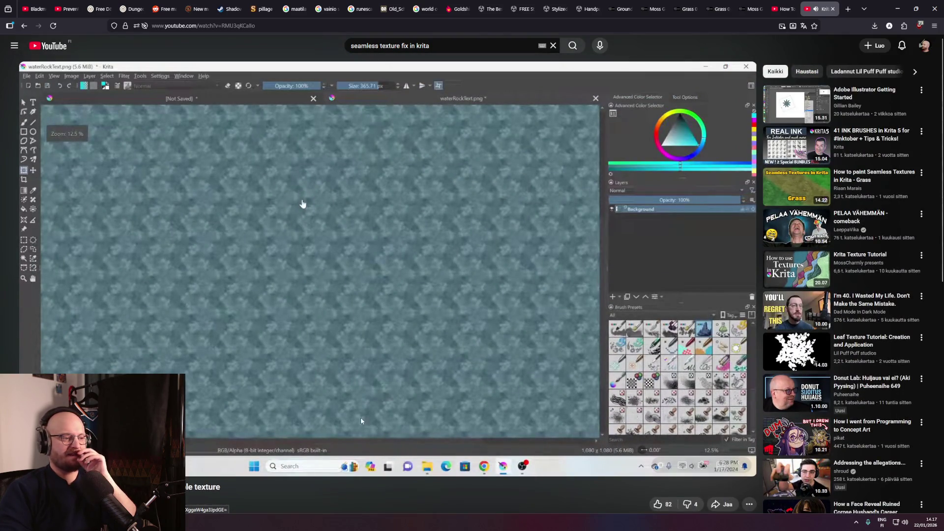
click(390, 353)
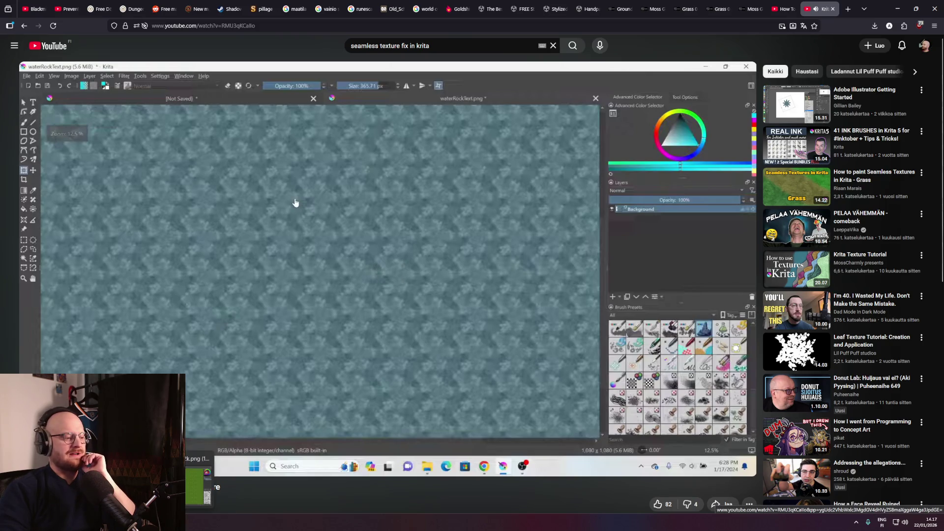
key(alt+Tab)
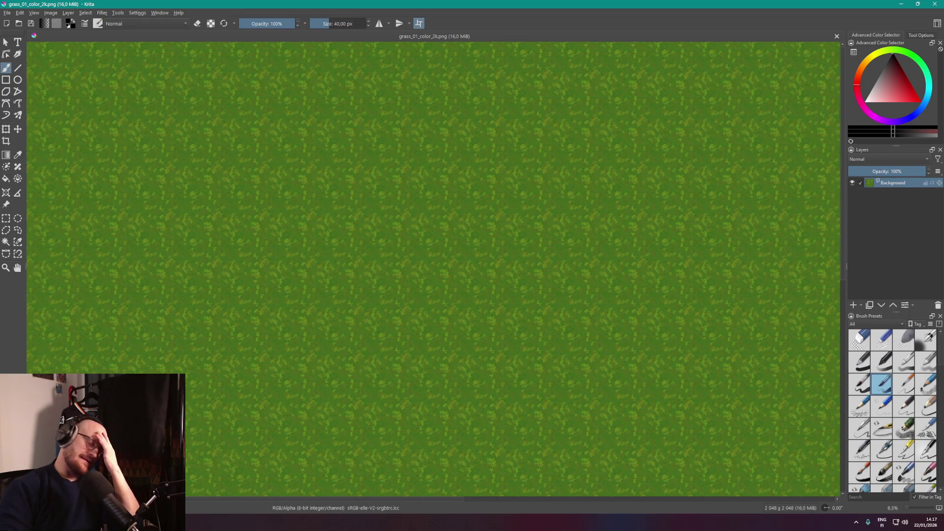
Zoom the grass texture in and out, then return to the 'seamless texture fix in krita' results.
key(plus)
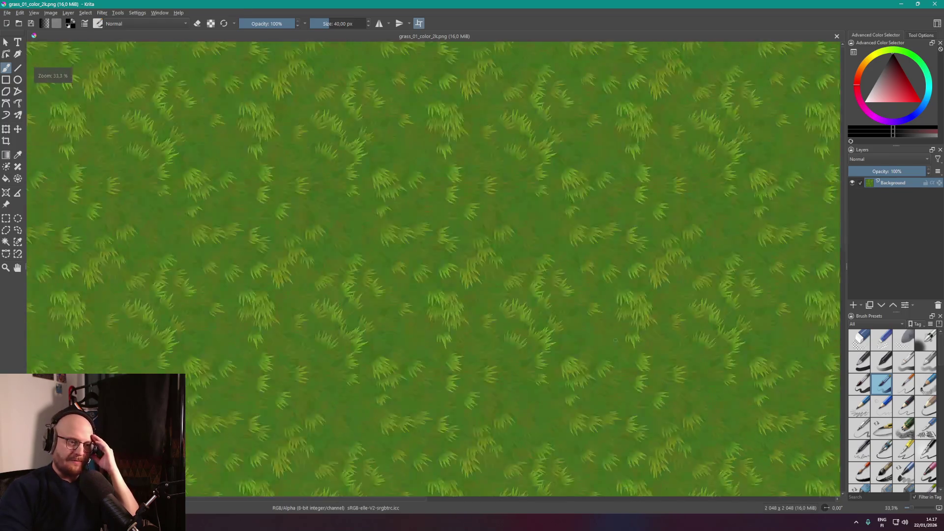
key(minus)
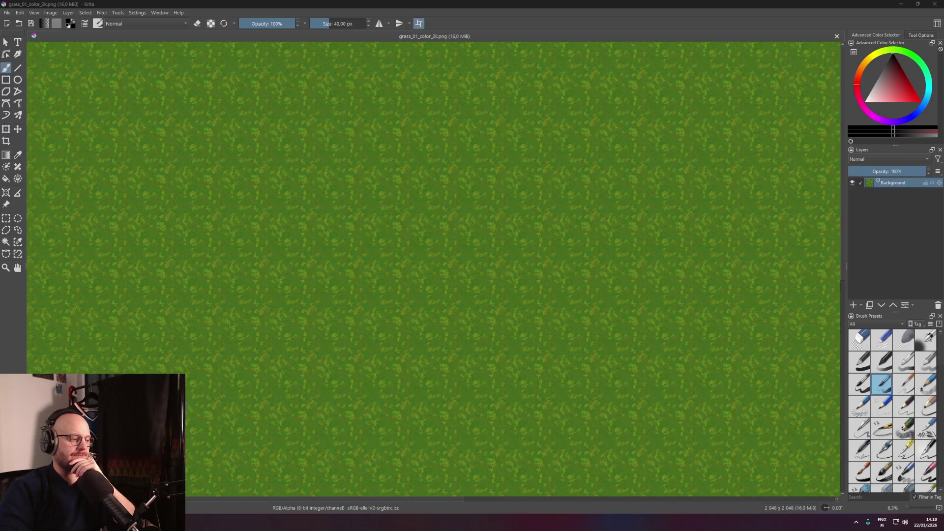
key(alt+Tab)
key(alt+Left)
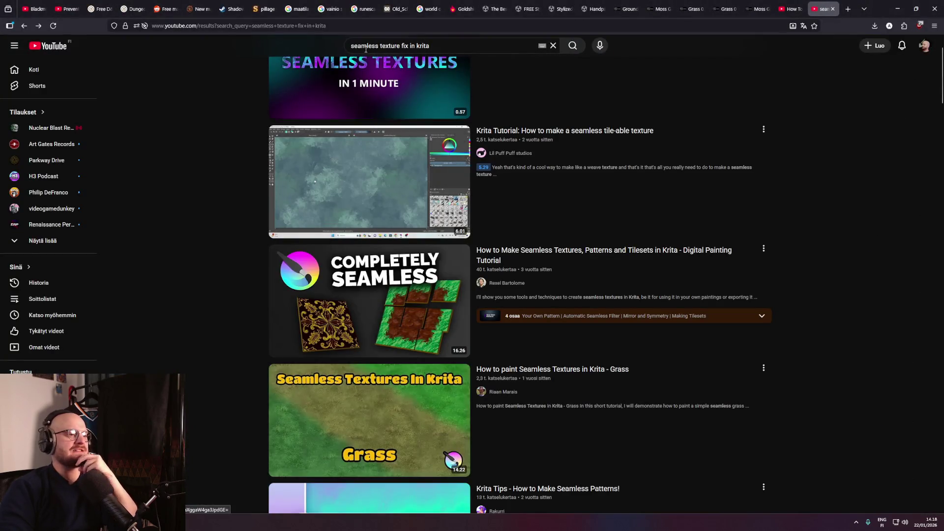
Search YouTube for 'repetitive texture fix unity'.
double_click(379, 46)
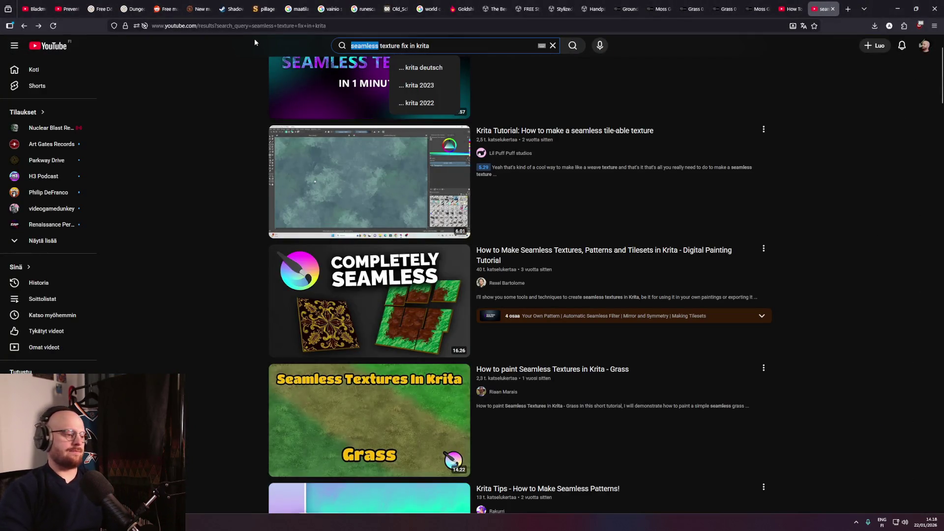
text(repeti)
text(tive)
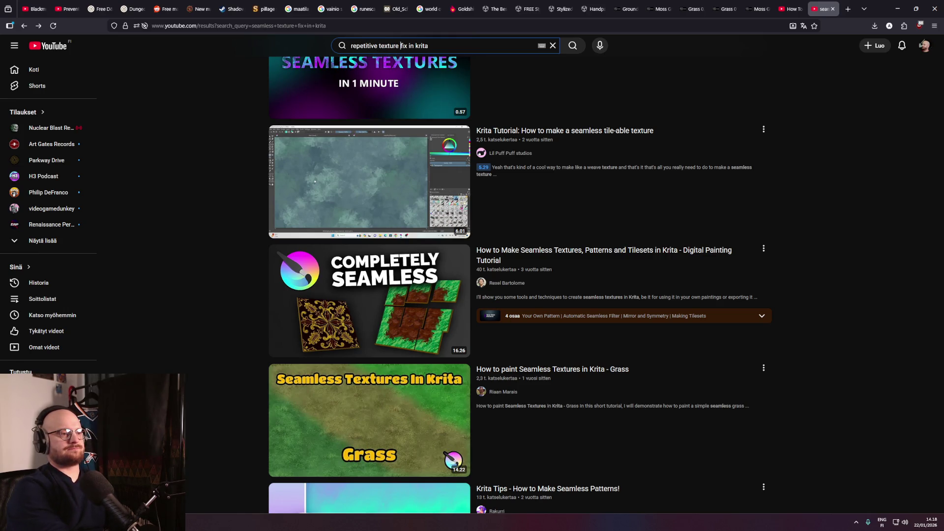
key(BackSpace)
key(BackSpace)
key(BackSpace)
text(fix u)
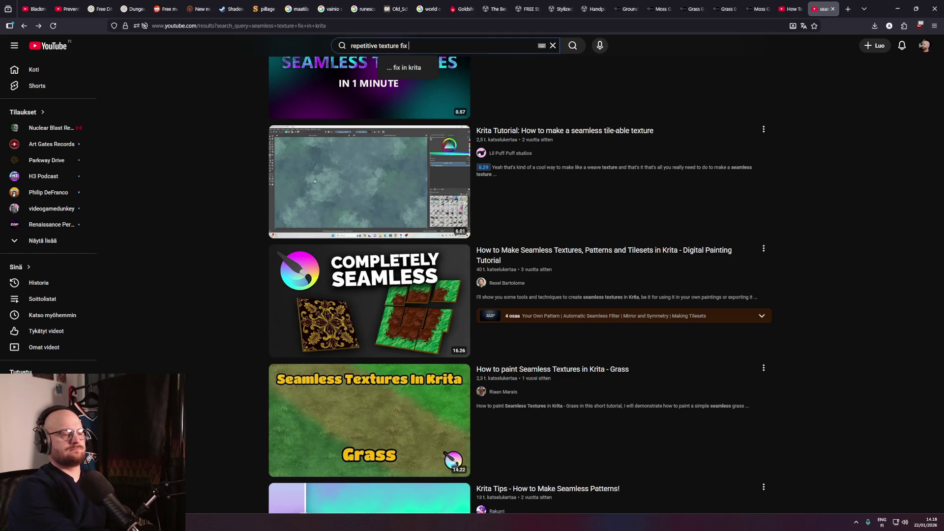
text(nity)
key(Return)
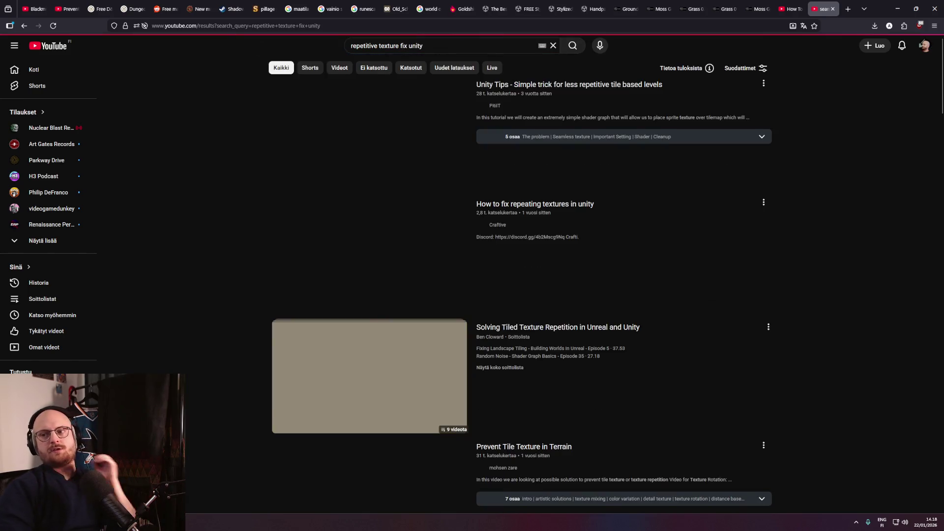
Browse the Unity repetitive-texture results, opening several of the listed videos.
scroll(down, 3)
scroll(up, 3)
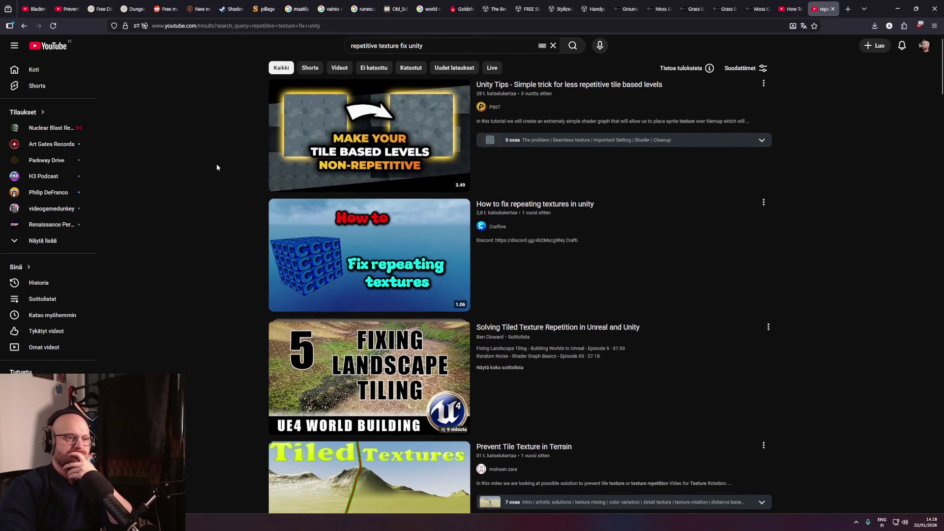
middle_click(236, 163)
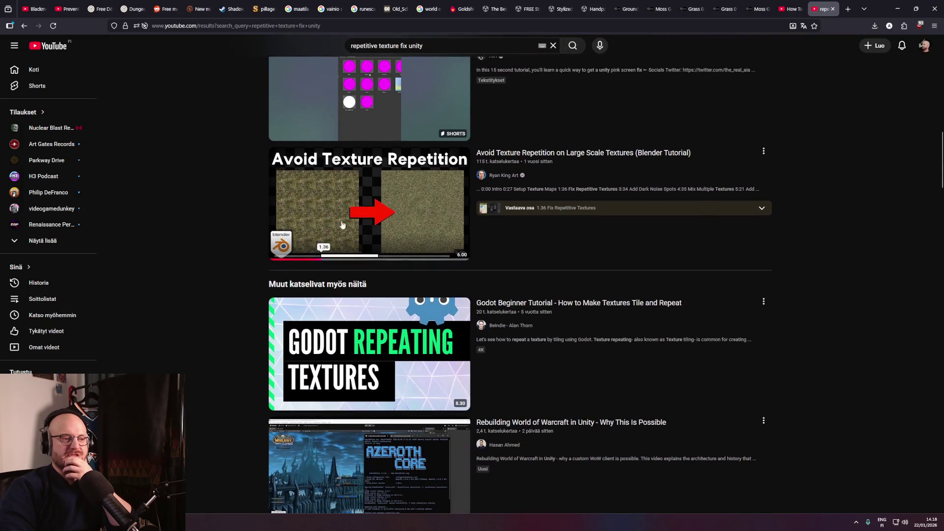
click(355, 229)
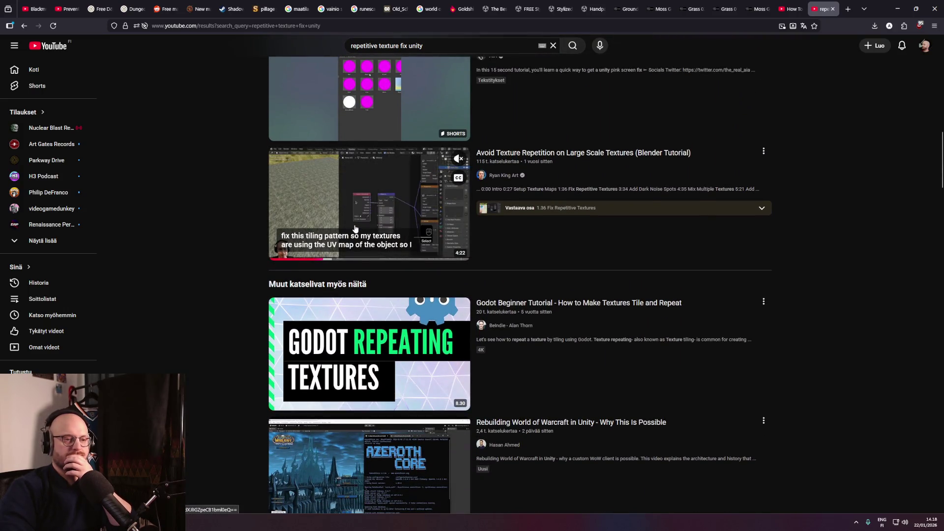
scroll(down, 3)
middle_click(250, 225)
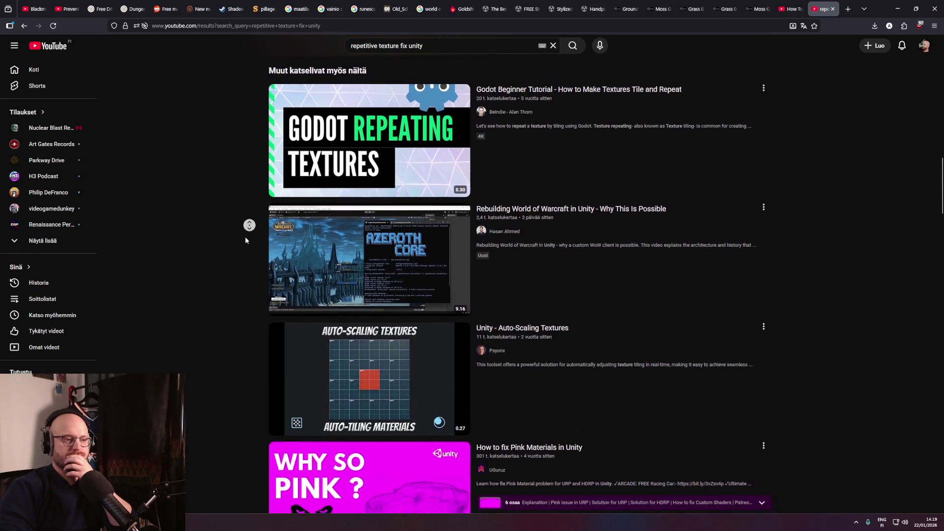
click(242, 237)
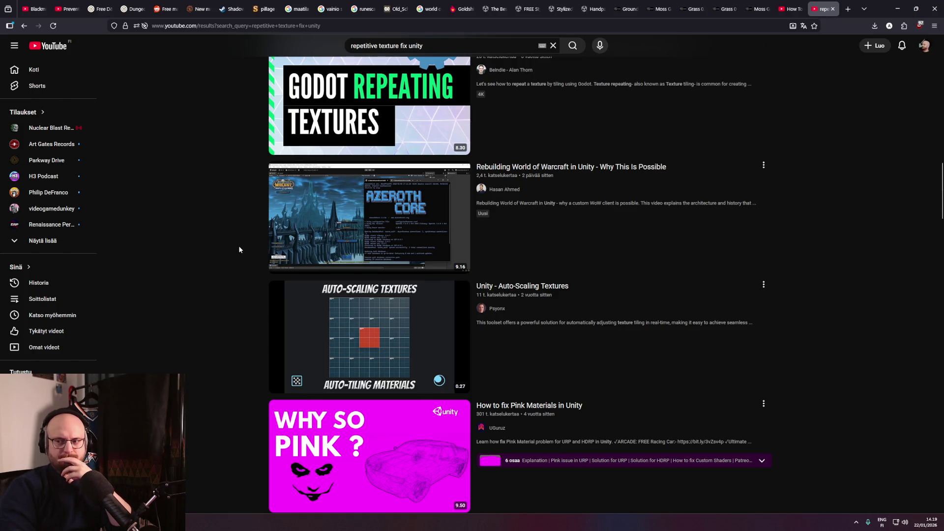
middle_click(235, 249)
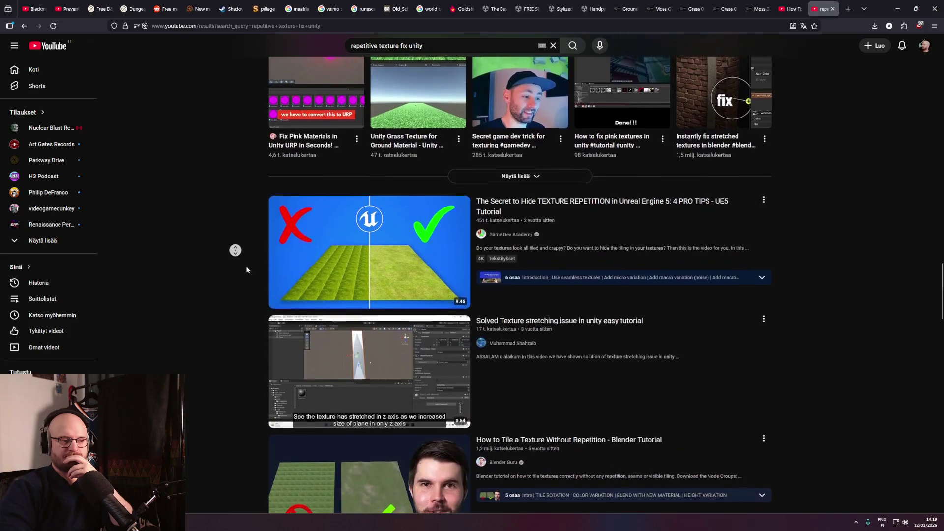
click(244, 254)
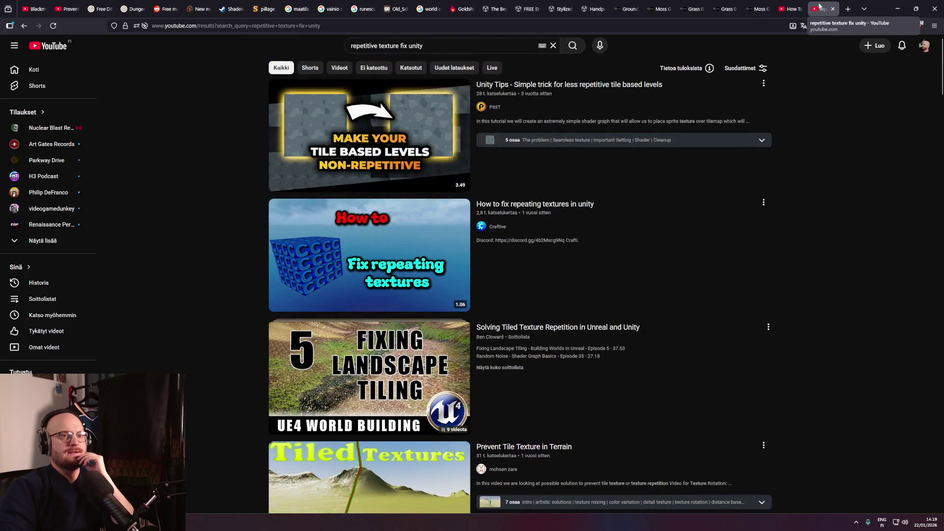
Close the results tab, pass through Krita, and orbit over the grass terrain in Unity.
click(832, 9)
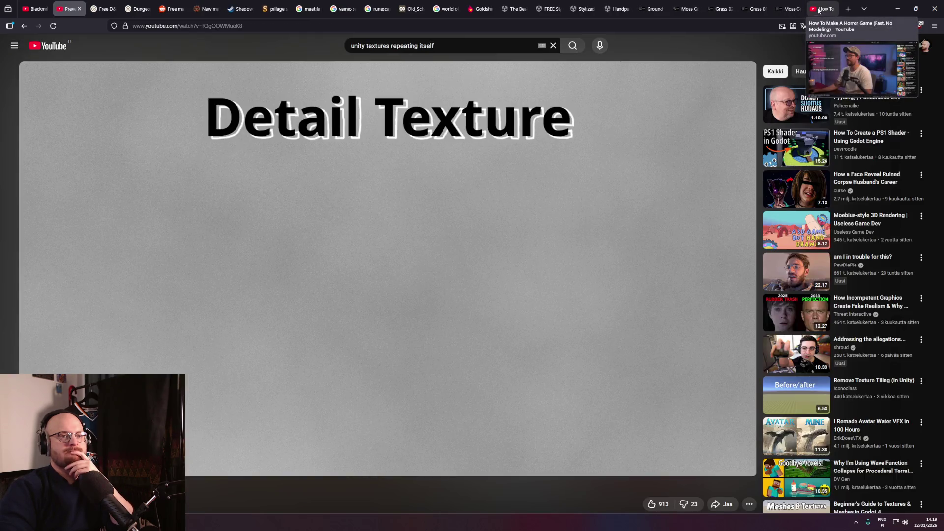
click(819, 9)
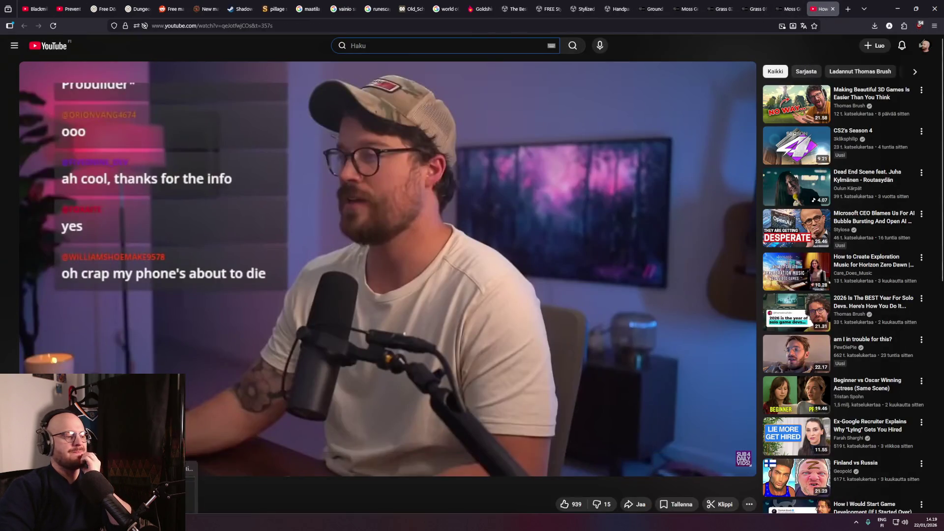
click(193, 516)
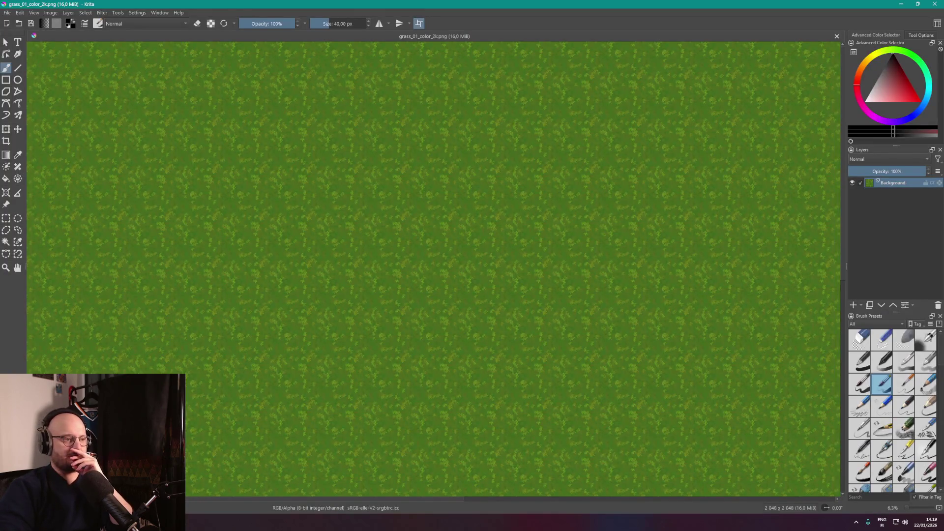
right_click(229, 226)
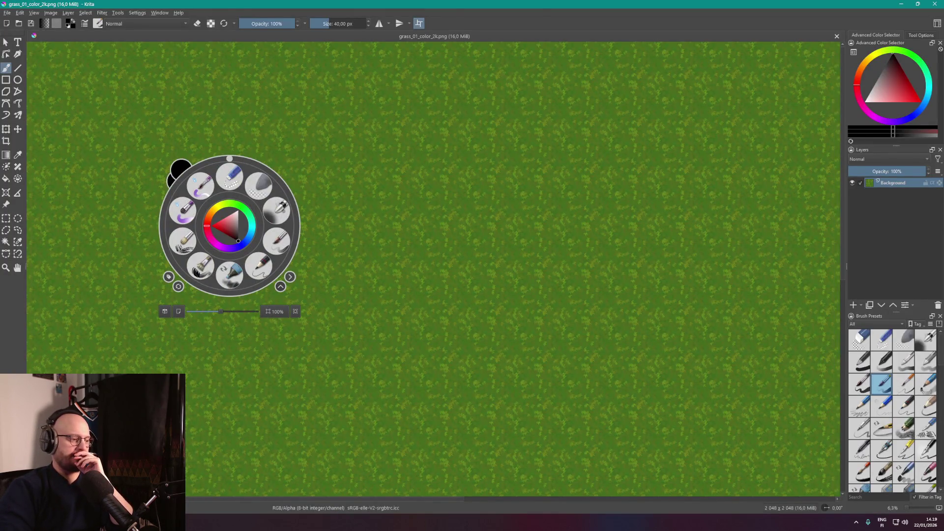
key(alt+Tab)
drag(411, 276, 515, 281)
Drag PlayerDefaultSpawnPoint, found under SpawnTransforms, onto the grass terrain.
scroll(up, 3)
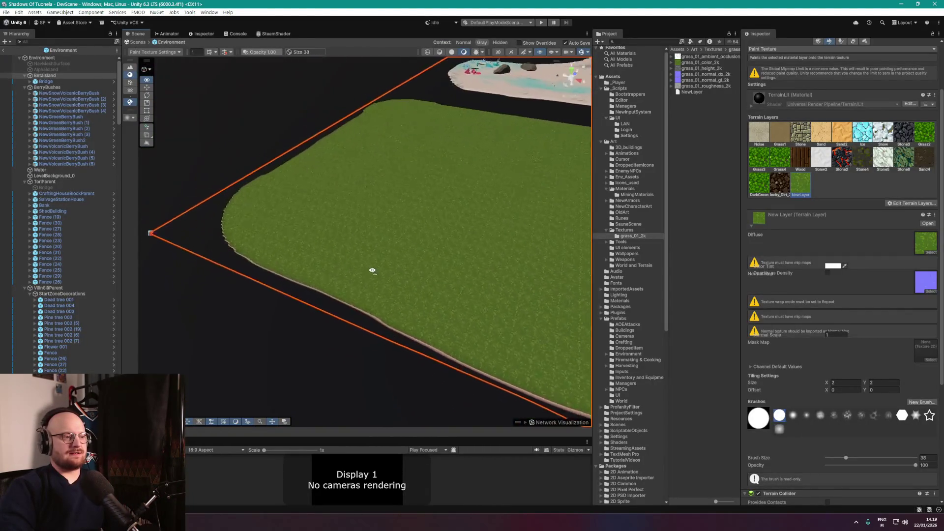
drag(415, 258, 394, 231)
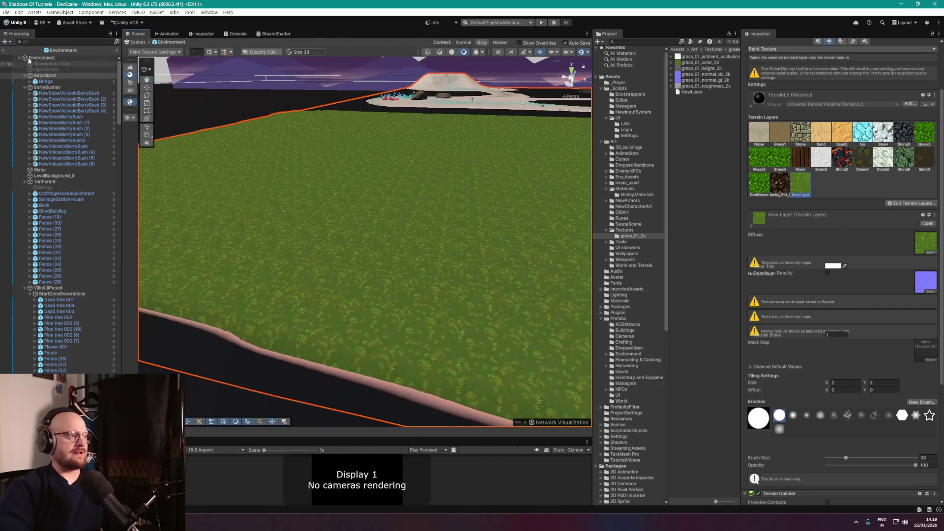
click(3, 50)
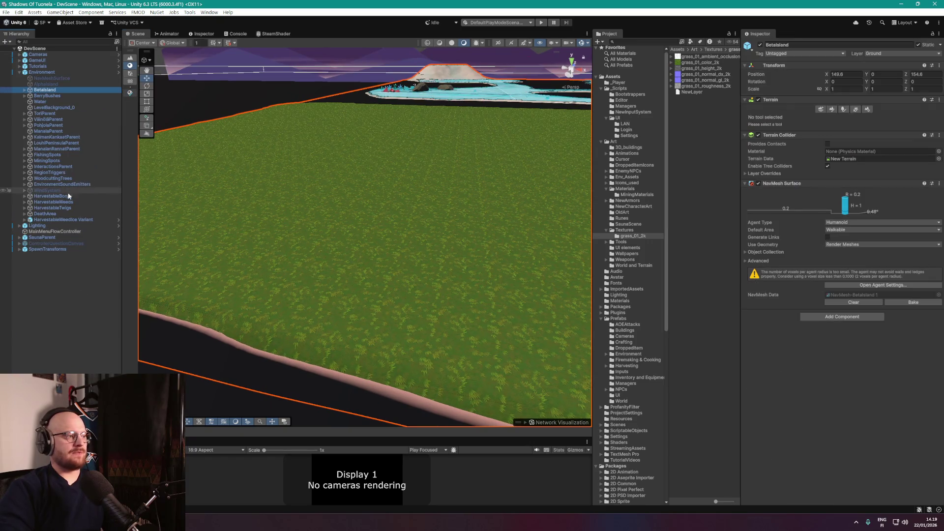
click(22, 250)
click(18, 250)
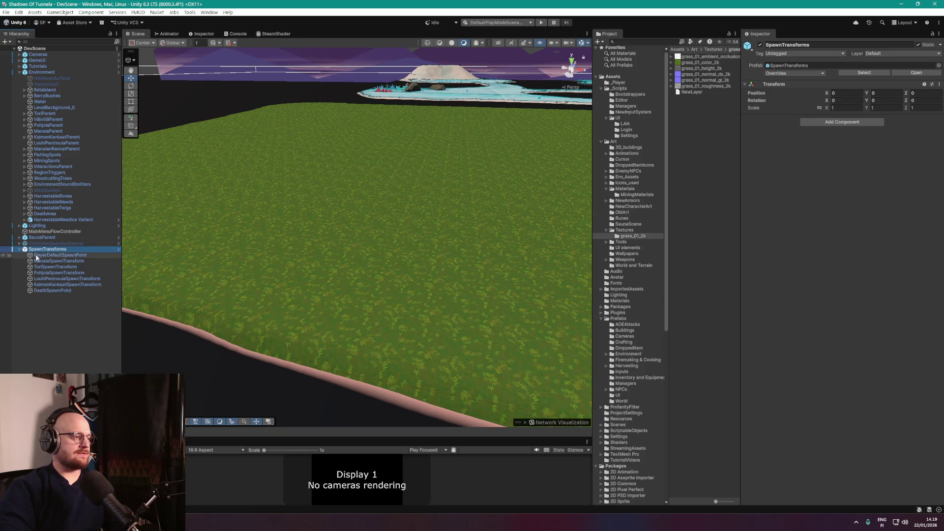
double_click(56, 255)
scroll(down, 3)
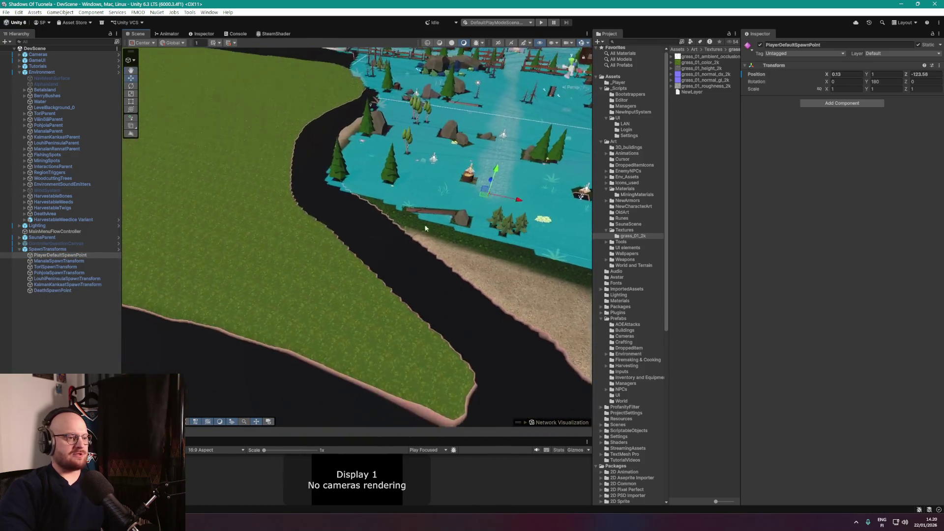
drag(495, 199, 256, 152)
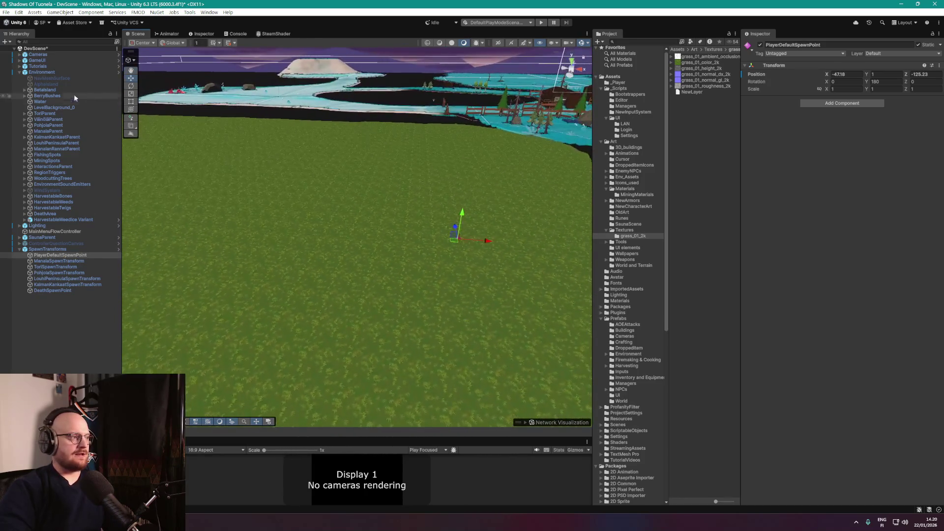
Rebake the NavMesh Surface on the Betaisland terrain and check its coverage.
click(43, 73)
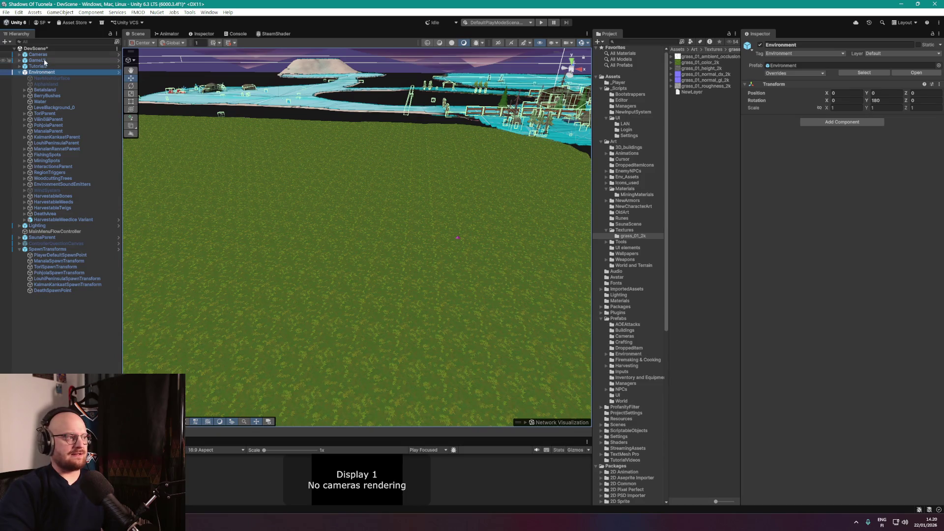
click(45, 90)
scroll(down, 3)
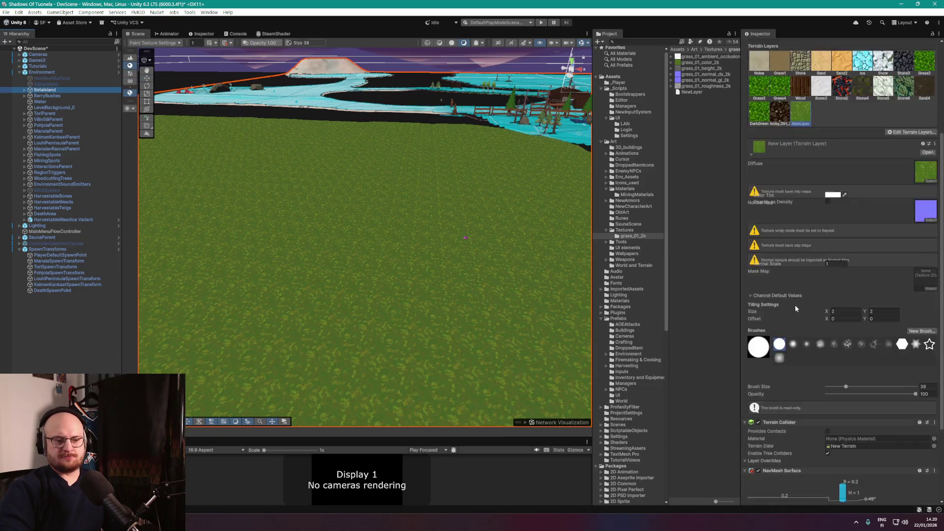
click(909, 481)
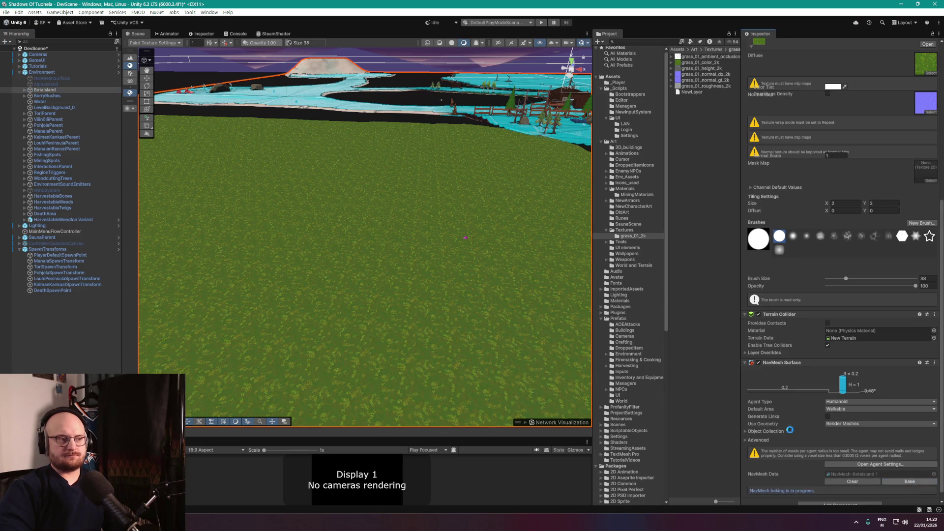
drag(432, 291, 405, 274)
scroll(up, 3)
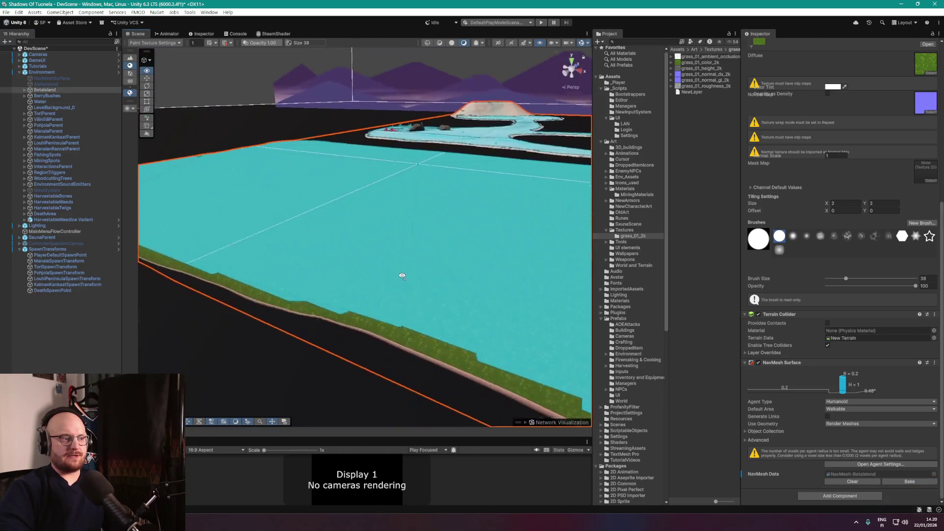
Save the scene and start a Play Maximized test run.
key(ctrl+s)
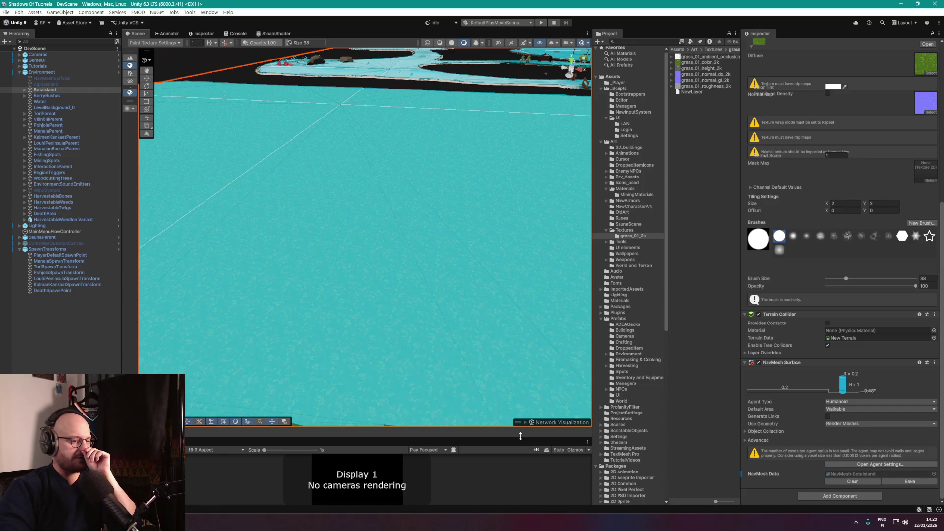
drag(519, 432, 522, 218)
drag(591, 242, 638, 241)
click(449, 237)
click(450, 252)
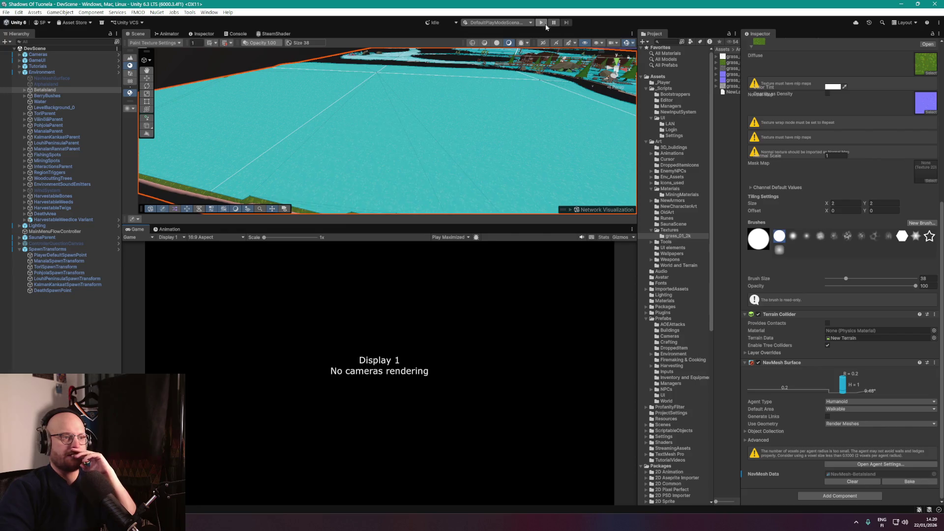
click(542, 22)
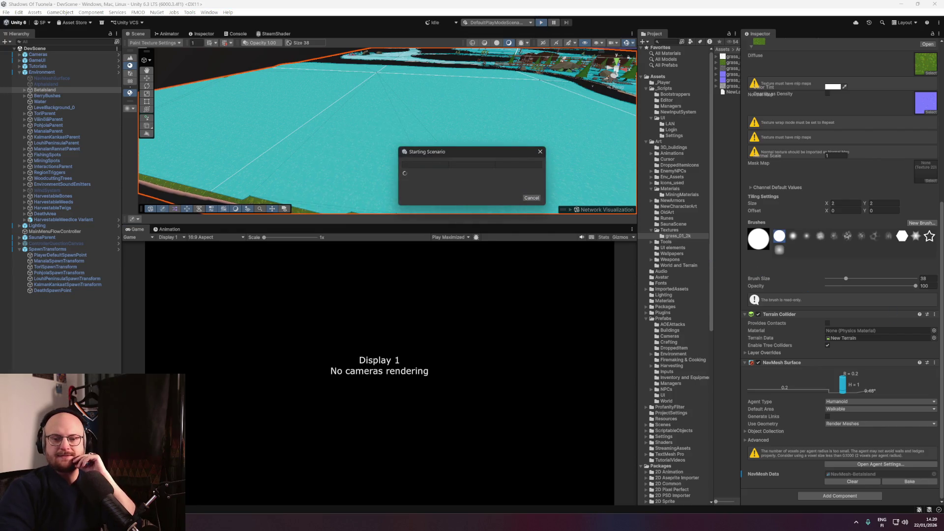
key(alt+Tab)
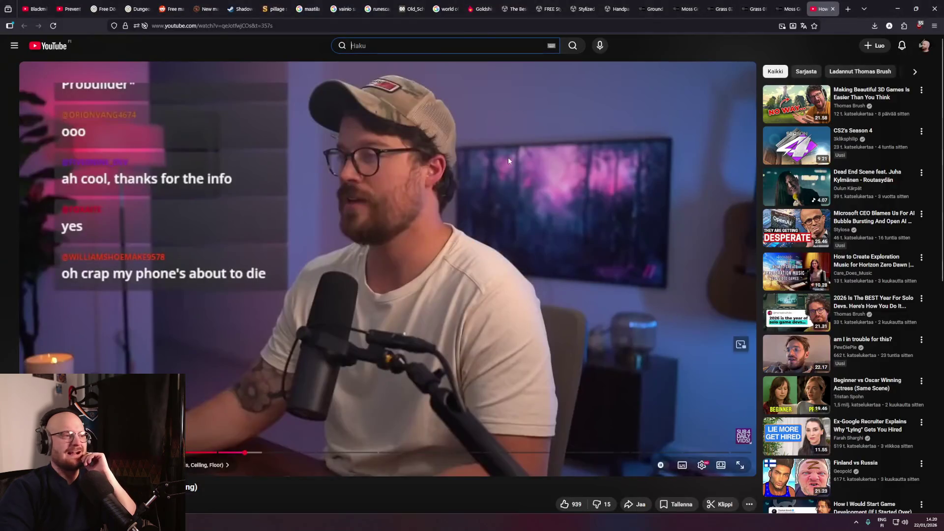
Resume the Frozen Synapse soundtrack mix, then continue the Unity game to its host menu.
click(35, 9)
click(344, 185)
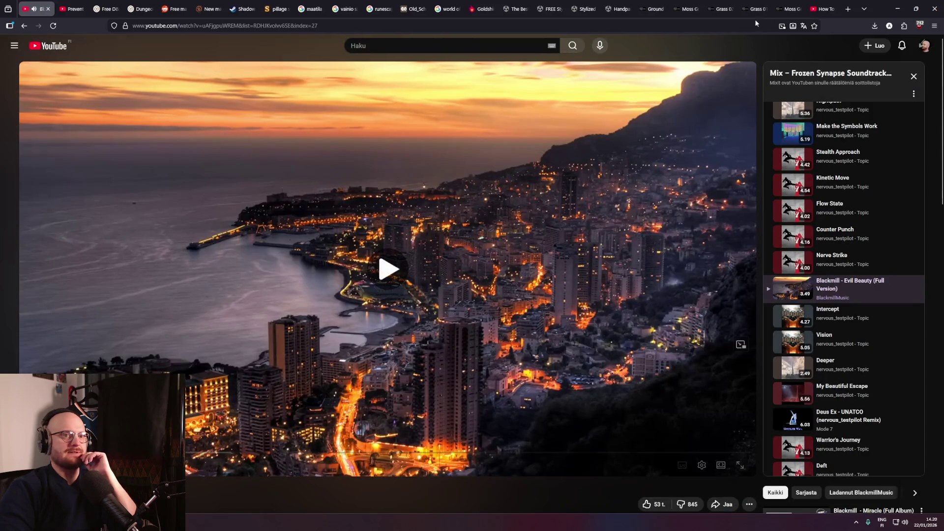
key(space)
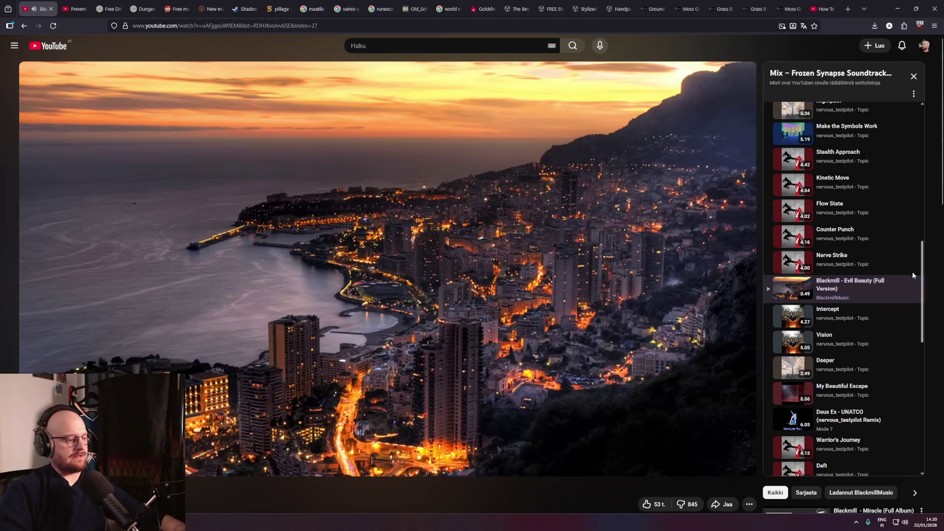
click(388, 219)
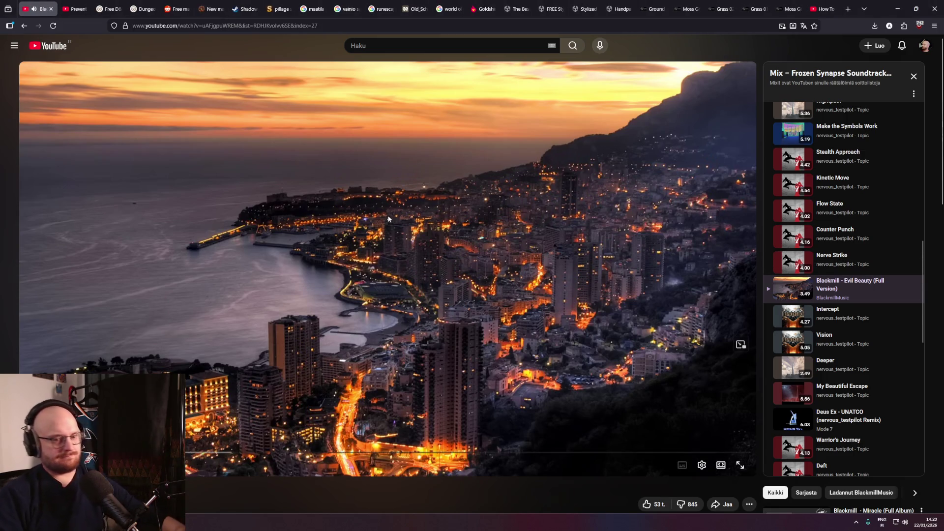
scroll(up, 3)
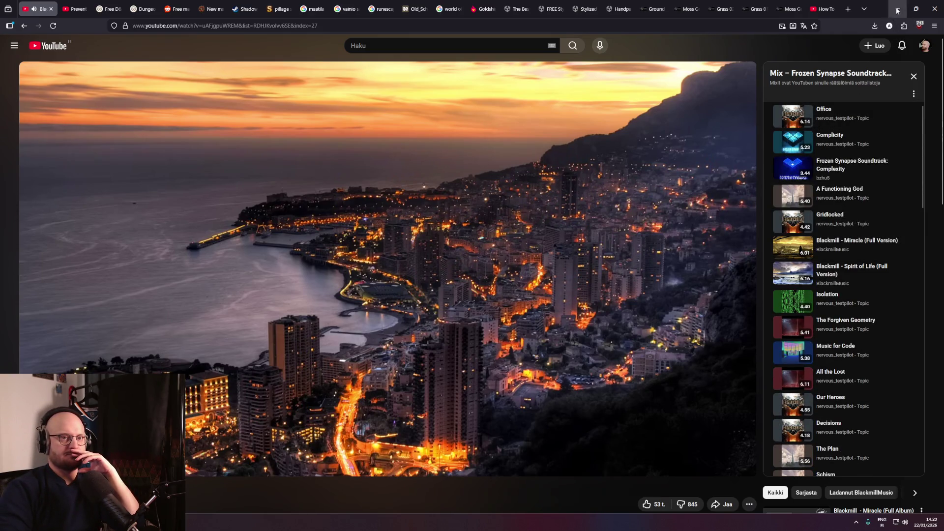
key(alt+Tab)
click(602, 335)
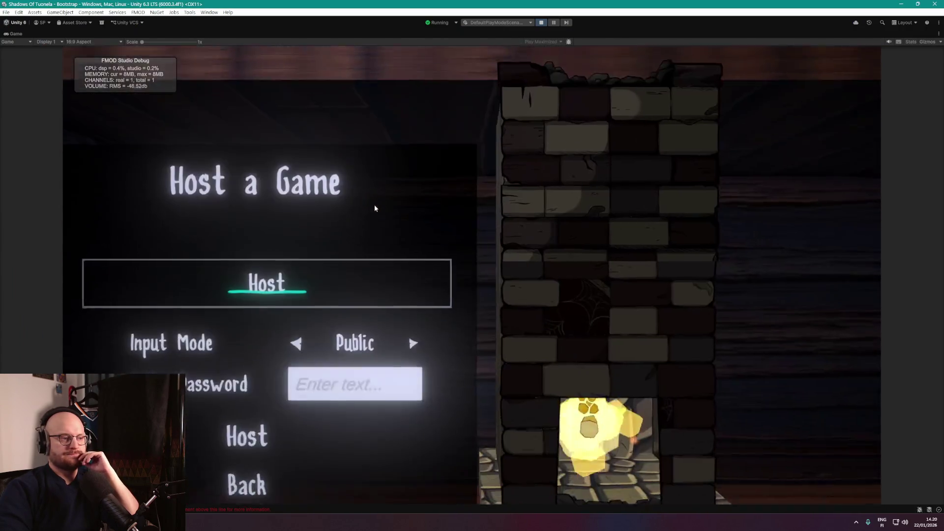
Host a LAN game to see where the player spawns, then stop play mode.
click(343, 375)
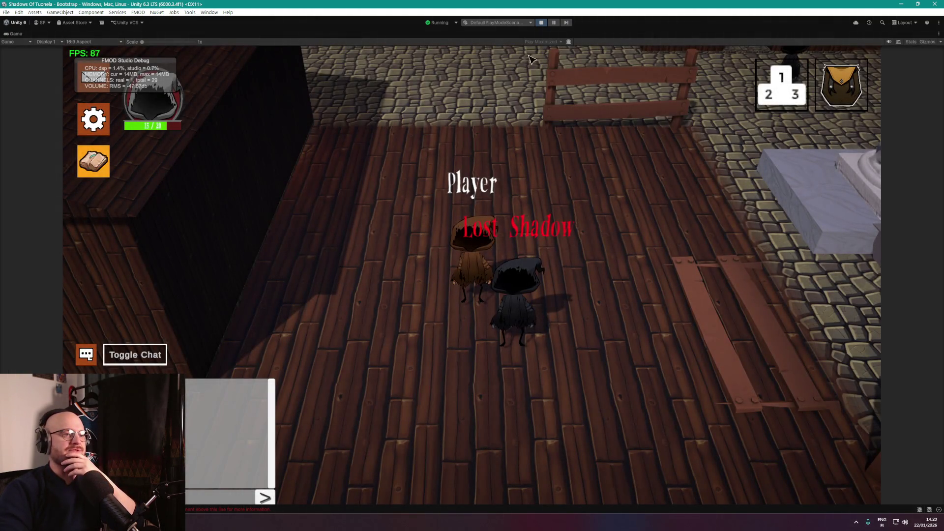
click(545, 22)
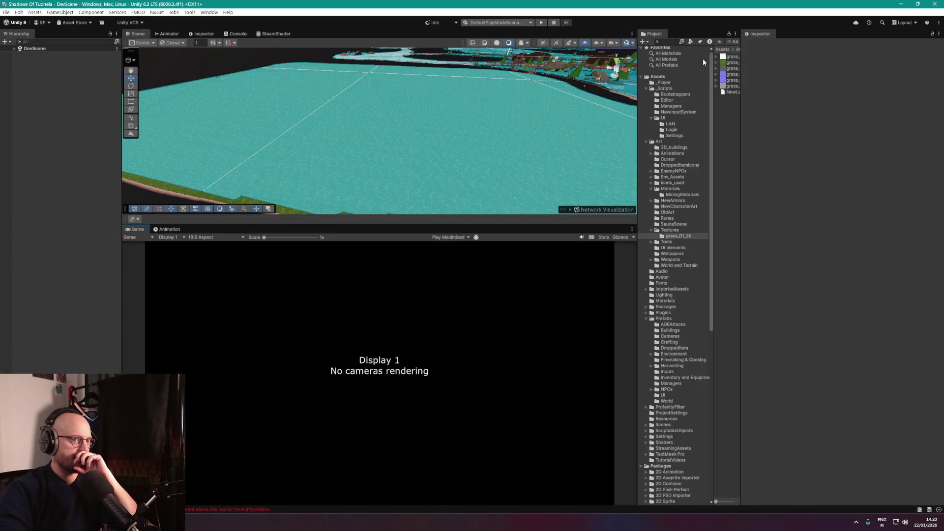
Open the Bootstrap scene from the Scenes folder.
drag(739, 151, 821, 160)
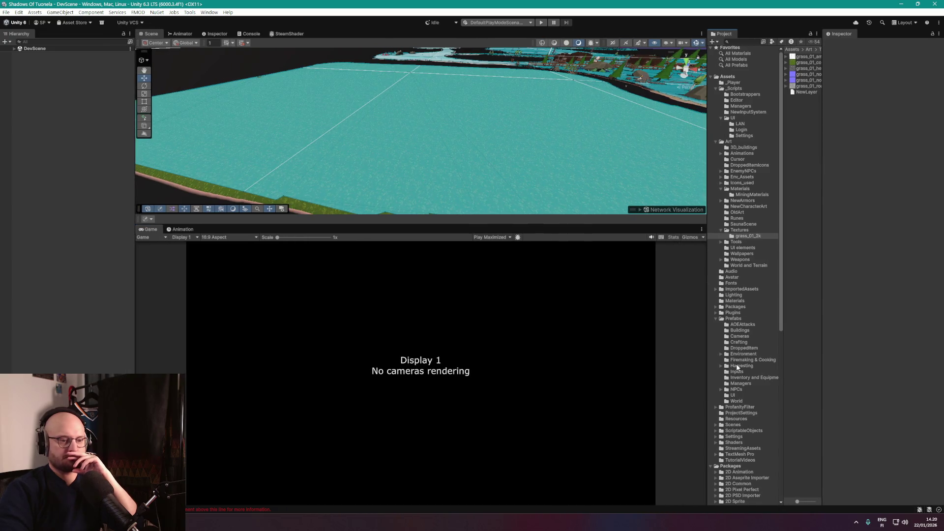
scroll(down, 3)
scroll(up, 3)
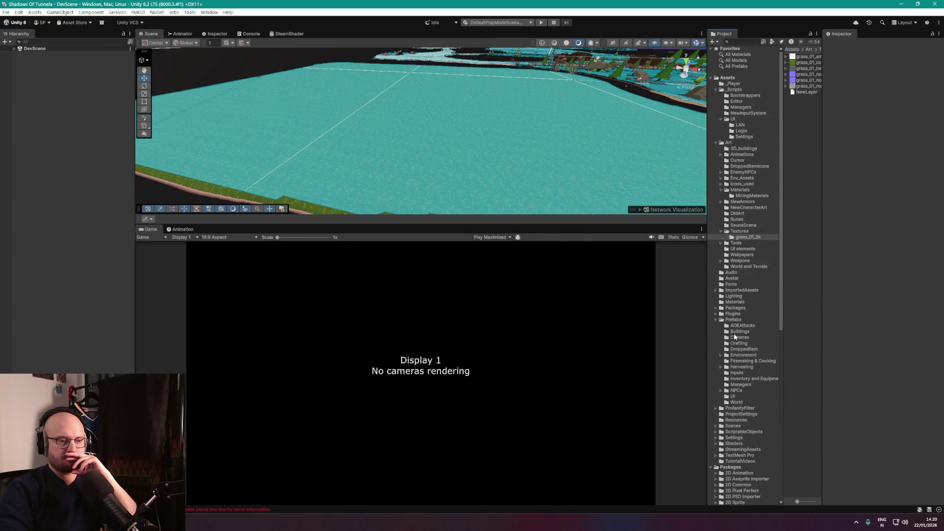
click(716, 321)
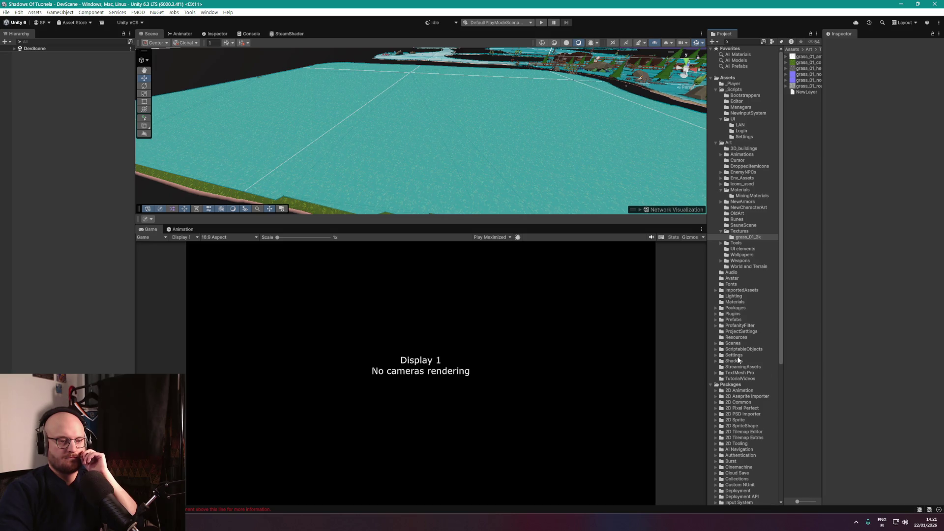
click(732, 343)
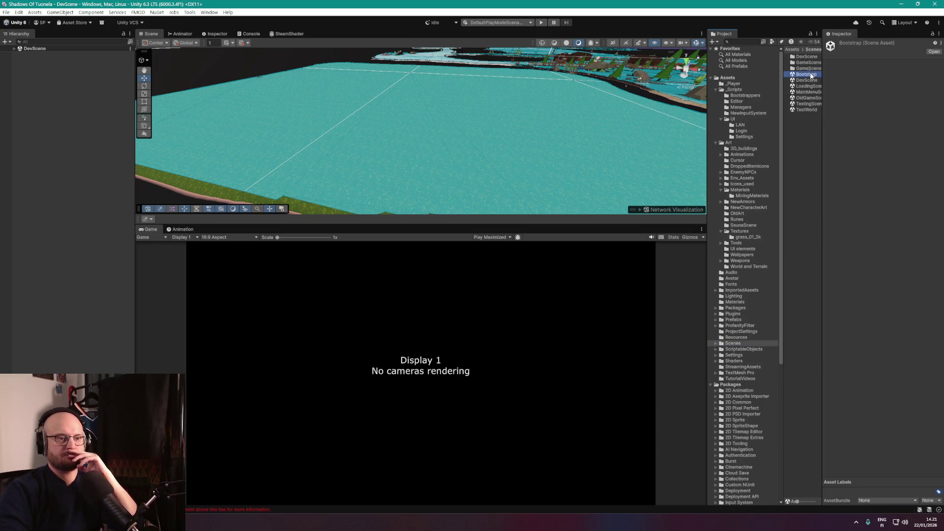
double_click(807, 74)
Set NetworkManagerNew's Player Spawner method to Default Spawn and start a play test.
click(49, 60)
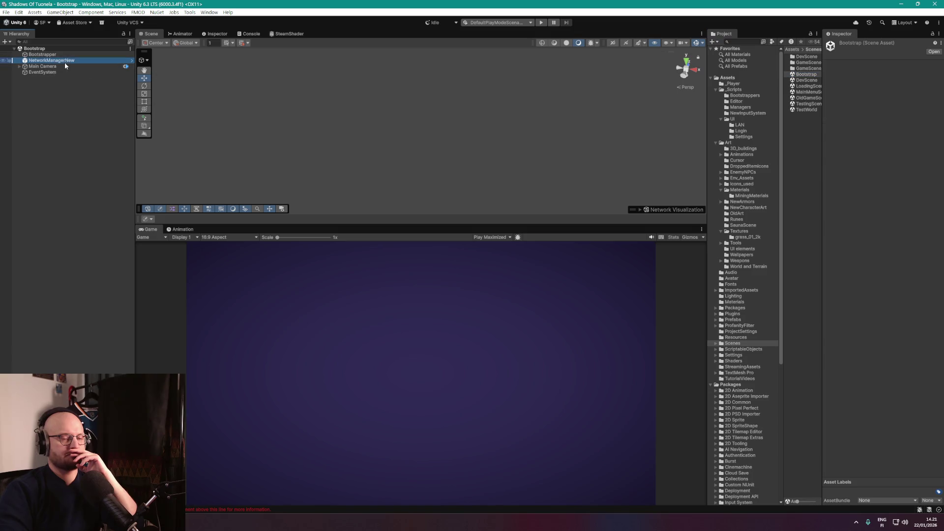
scroll(down, 3)
scroll(down, 3)
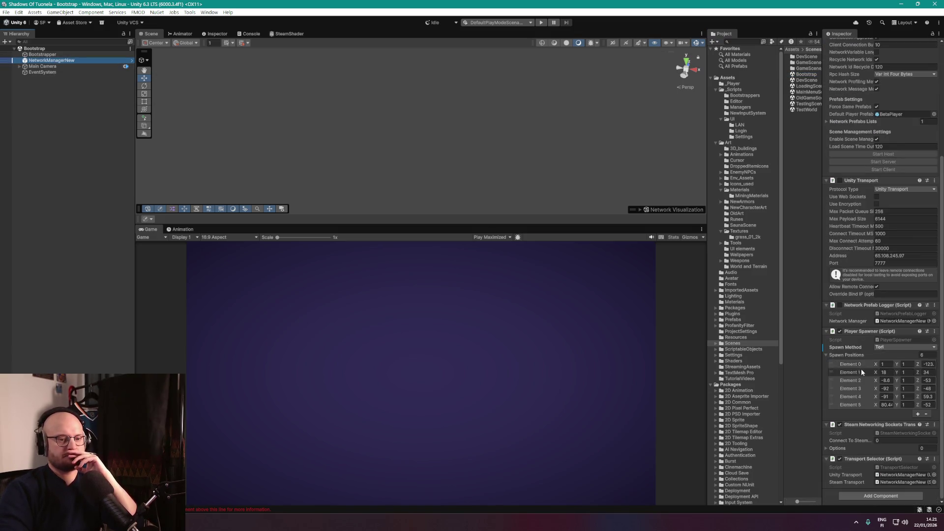
click(894, 347)
click(904, 413)
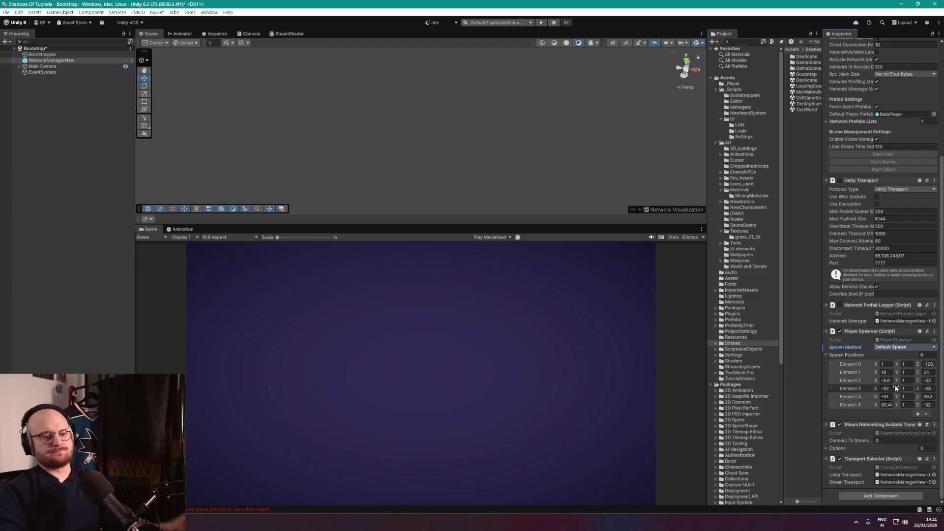
click(542, 22)
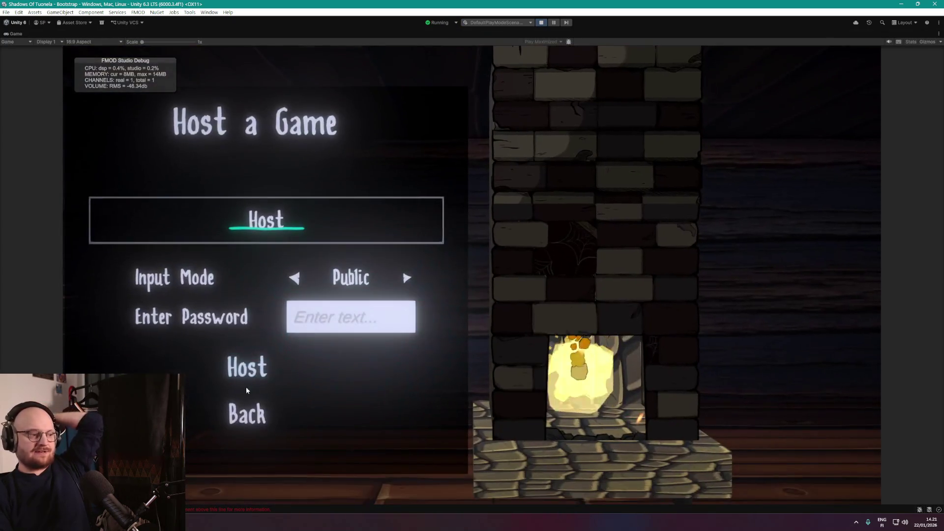
click(251, 370)
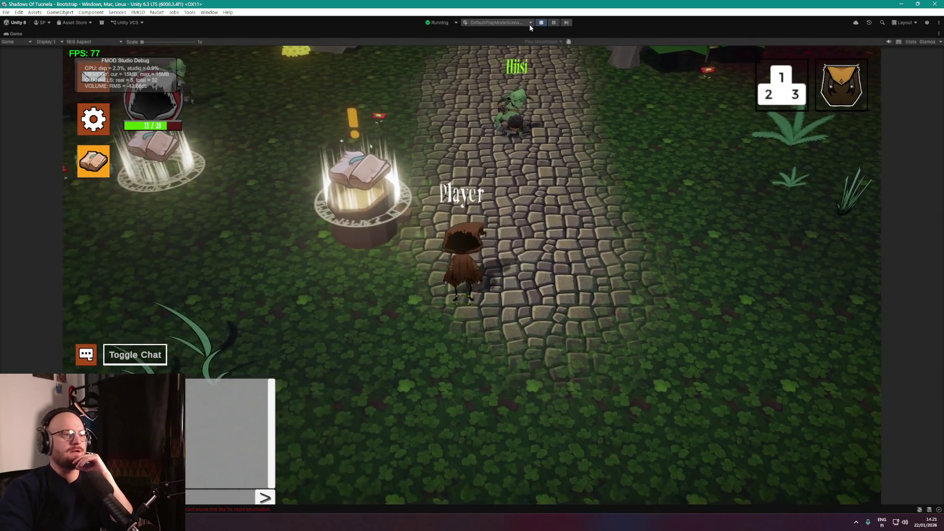
click(429, 306)
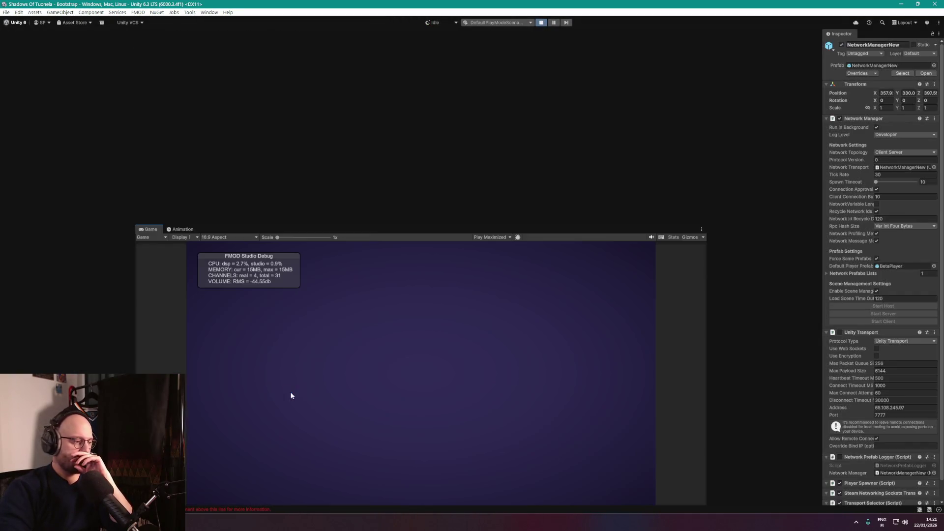
scroll(down, 3)
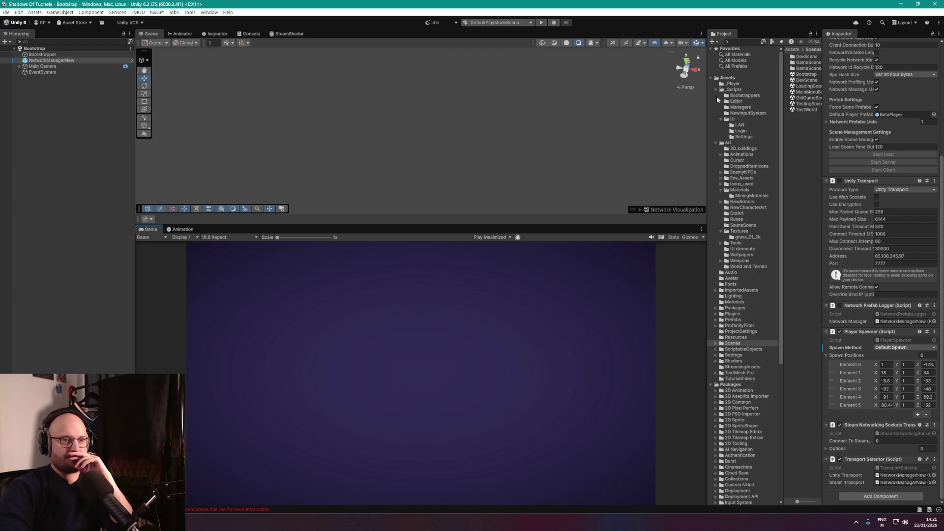
double_click(807, 80)
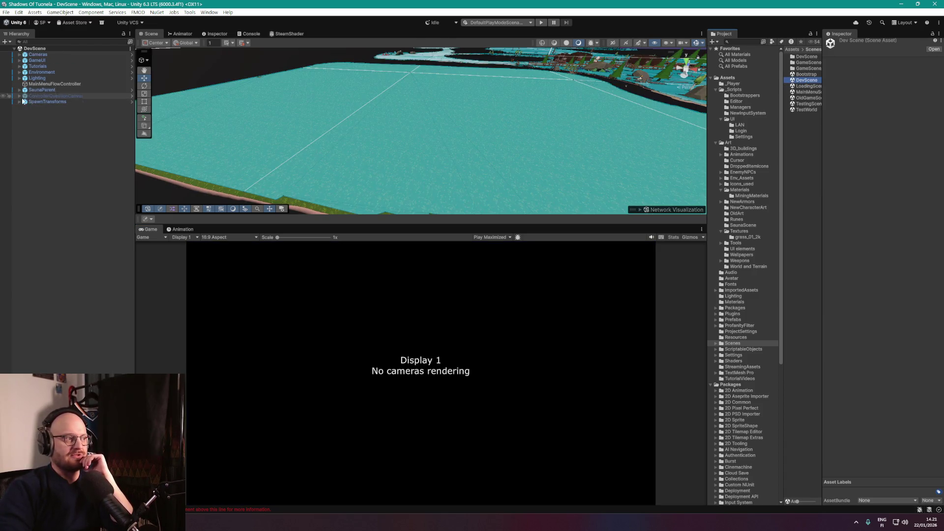
Select PlayerDefaultSpawnPoint under SpawnTransforms to read its position (Y 1, Z -125.2).
click(27, 101)
click(20, 102)
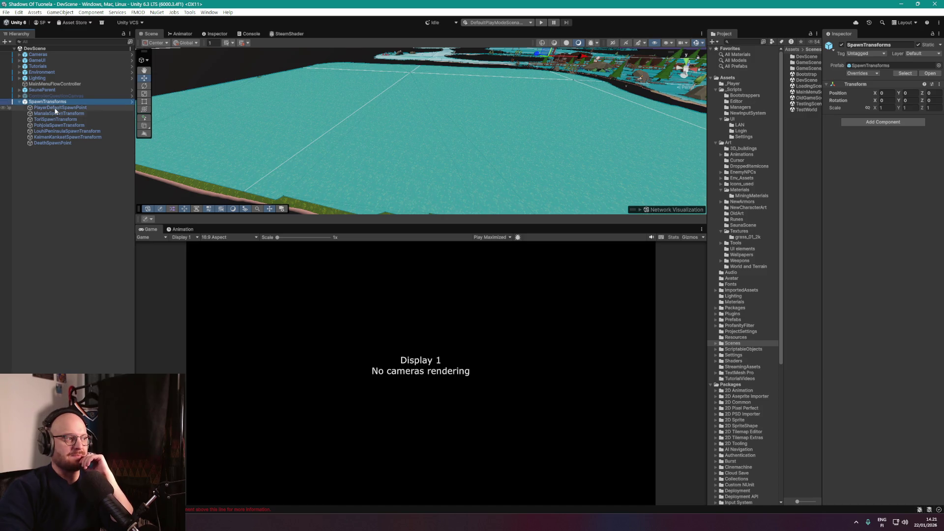
click(57, 108)
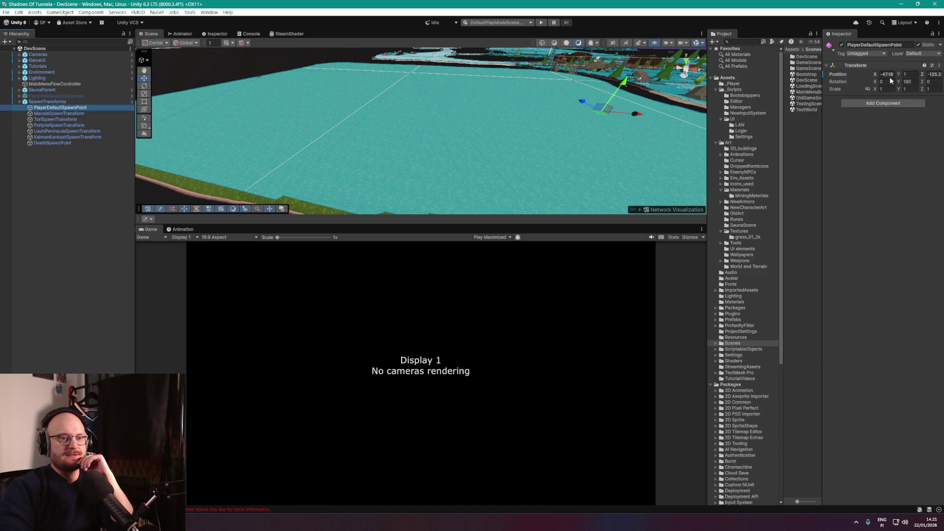
click(899, 144)
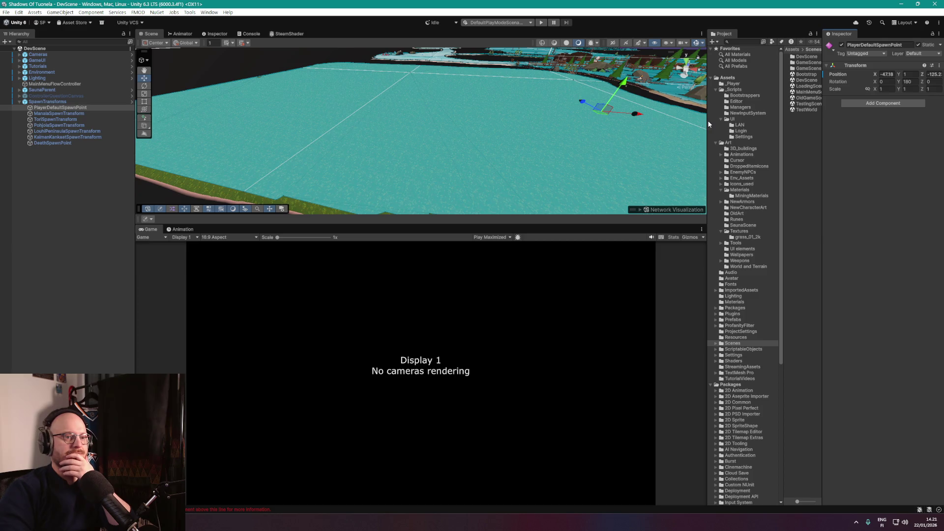
In Bootstrap's NetworkManagerNew, set Player Spawner Element 0 X to -47, save, and play.
double_click(807, 74)
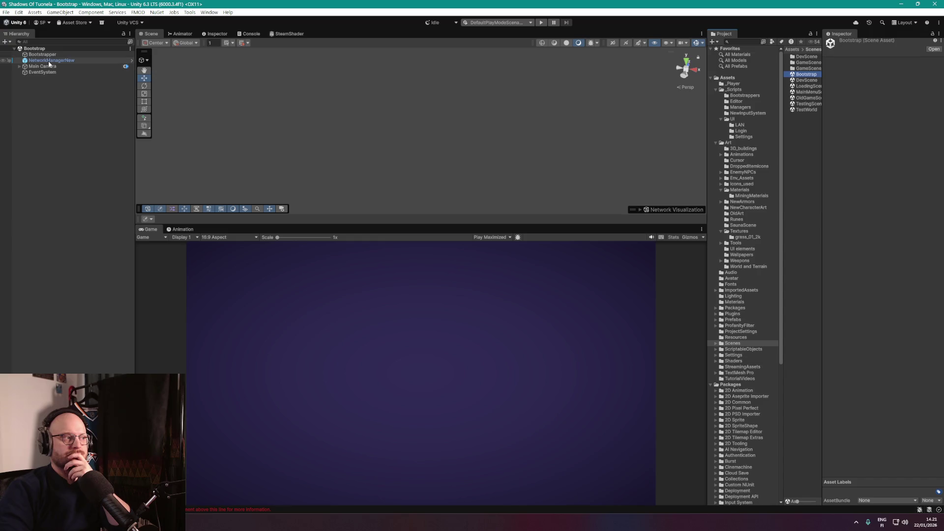
click(42, 54)
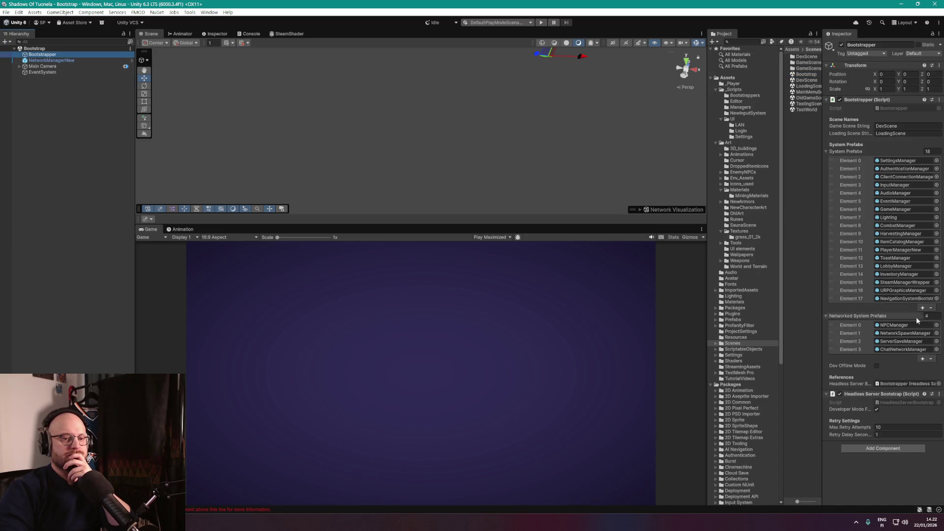
click(51, 61)
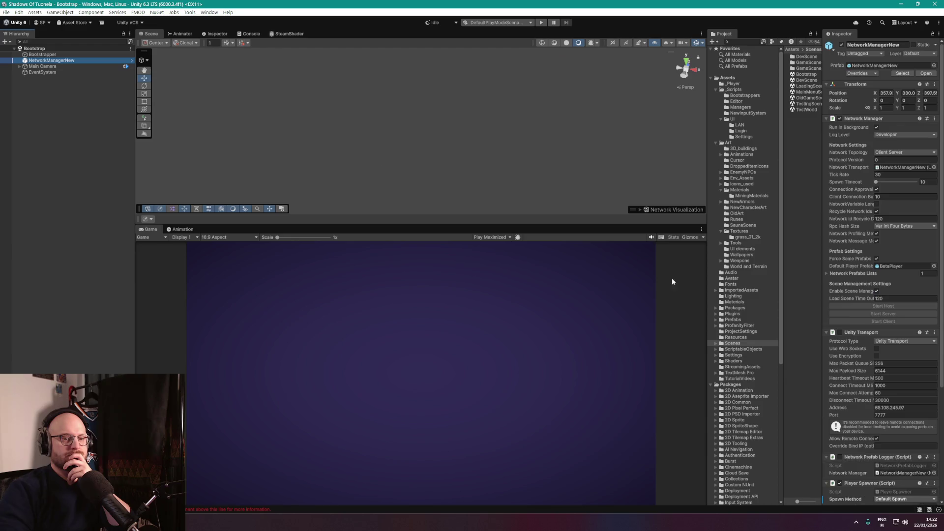
scroll(down, 3)
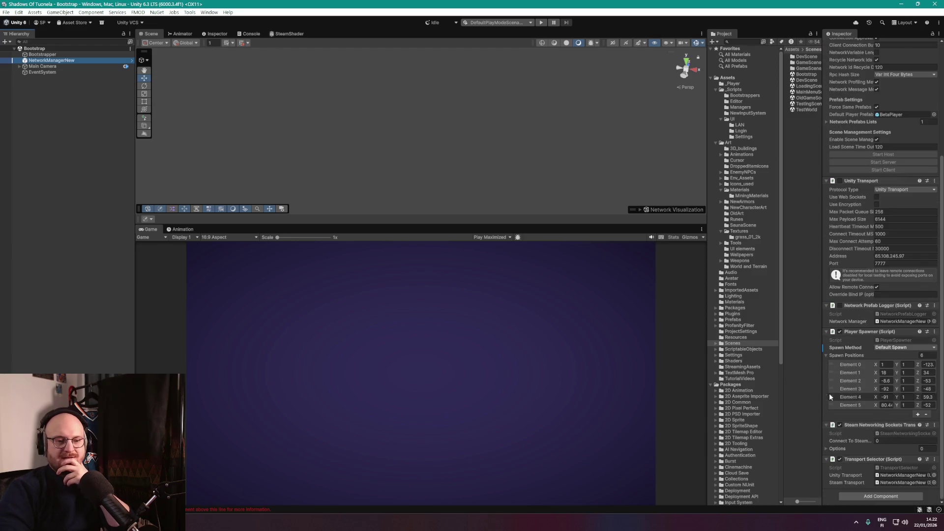
drag(822, 392, 767, 392)
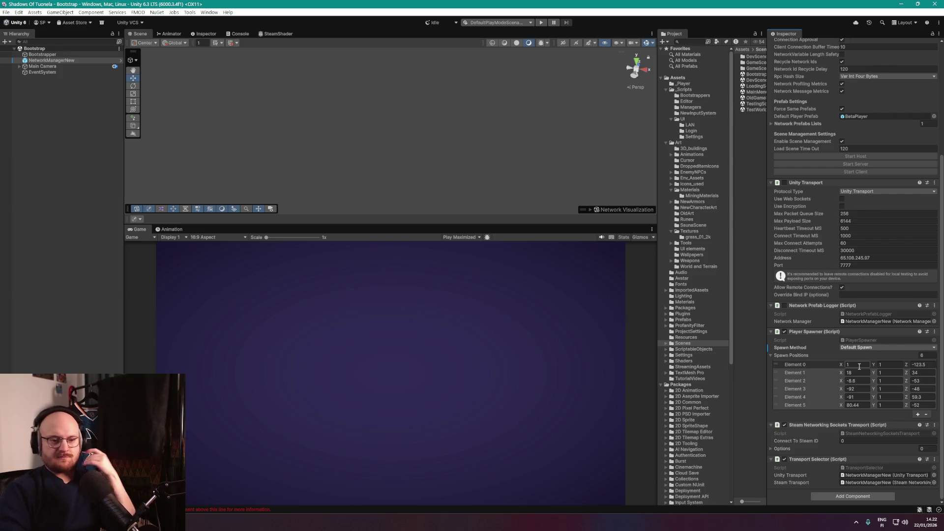
click(859, 365)
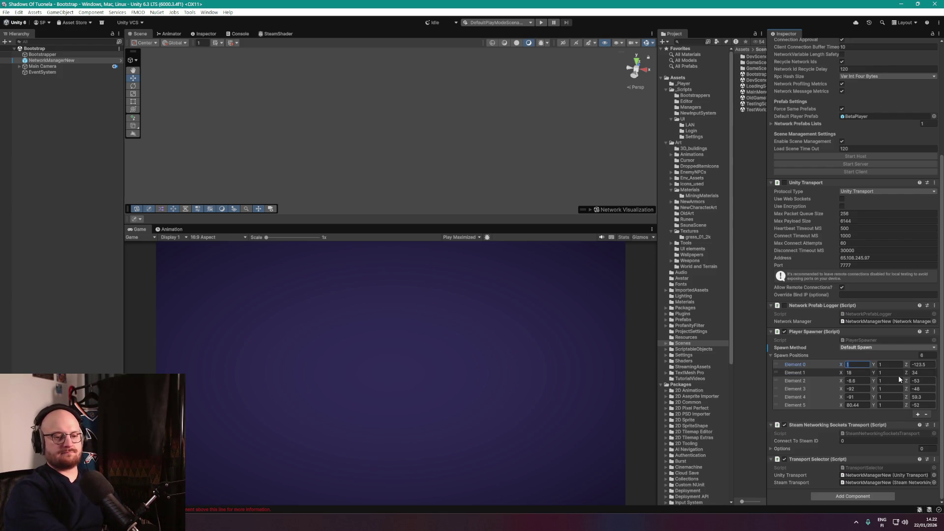
text(-47)
key(ctrl+s)
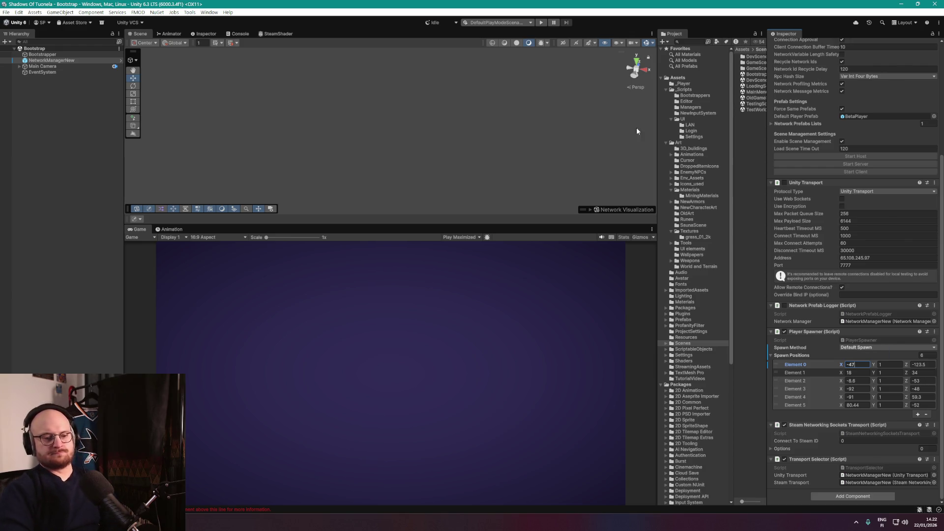
click(542, 22)
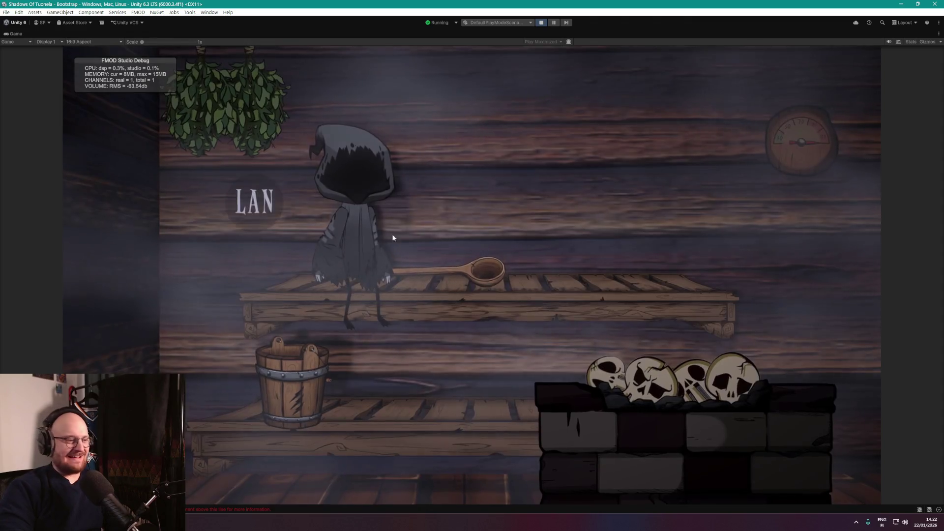
Host a LAN game and click around the grass field to walk the player.
click(263, 372)
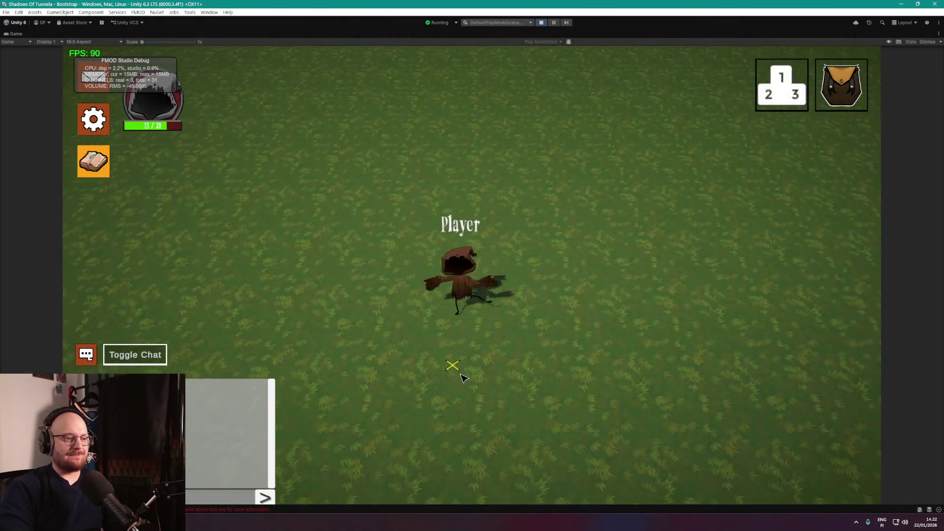
click(548, 331)
click(527, 189)
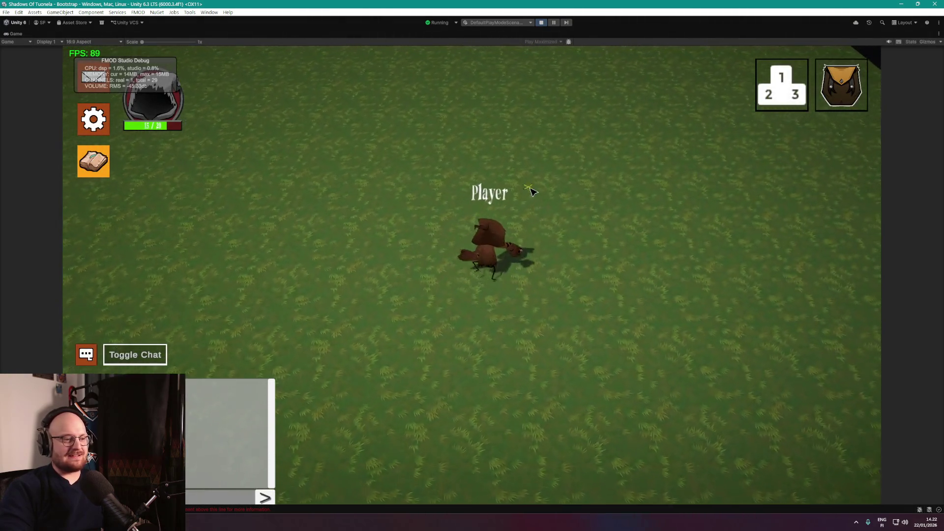
click(534, 372)
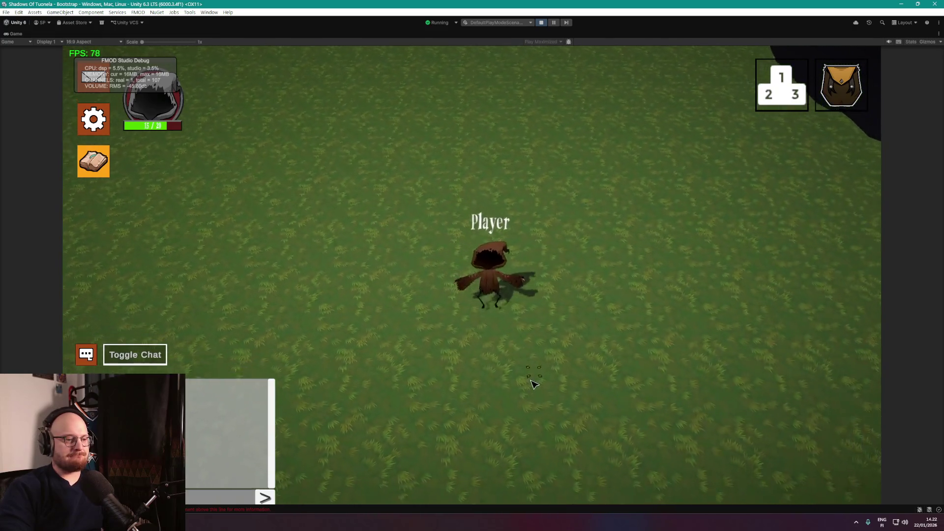
click(428, 375)
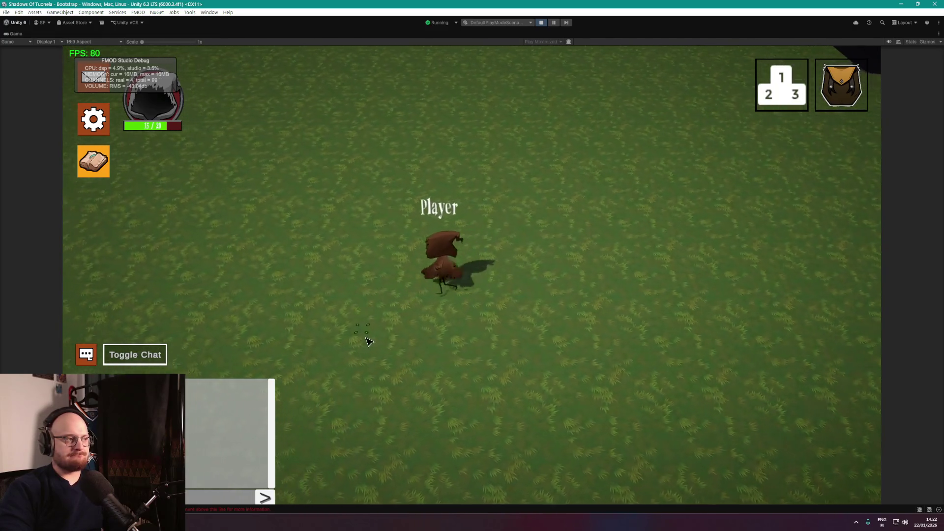
click(446, 375)
click(596, 318)
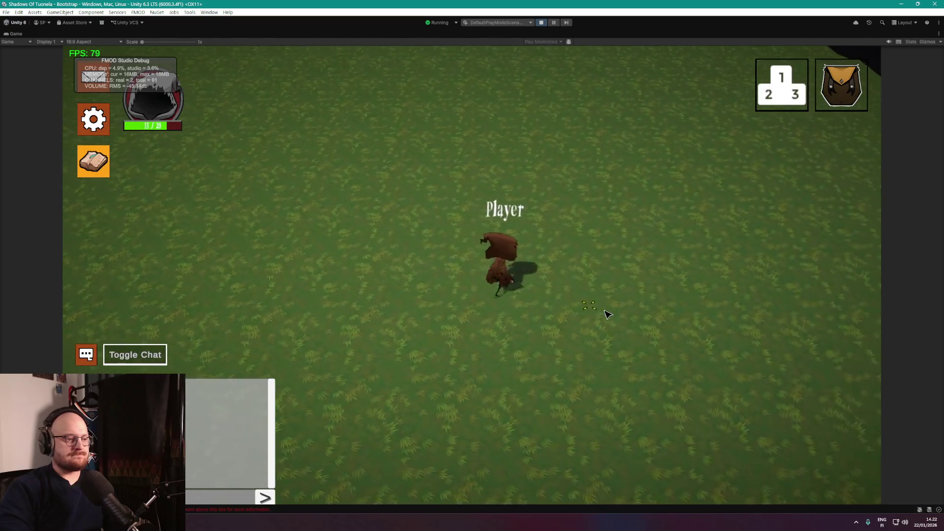
click(485, 360)
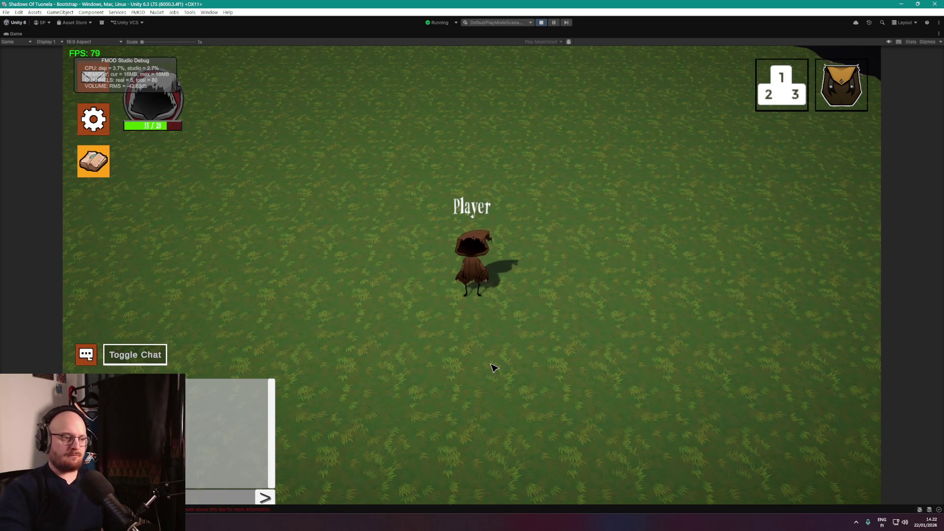
click(603, 251)
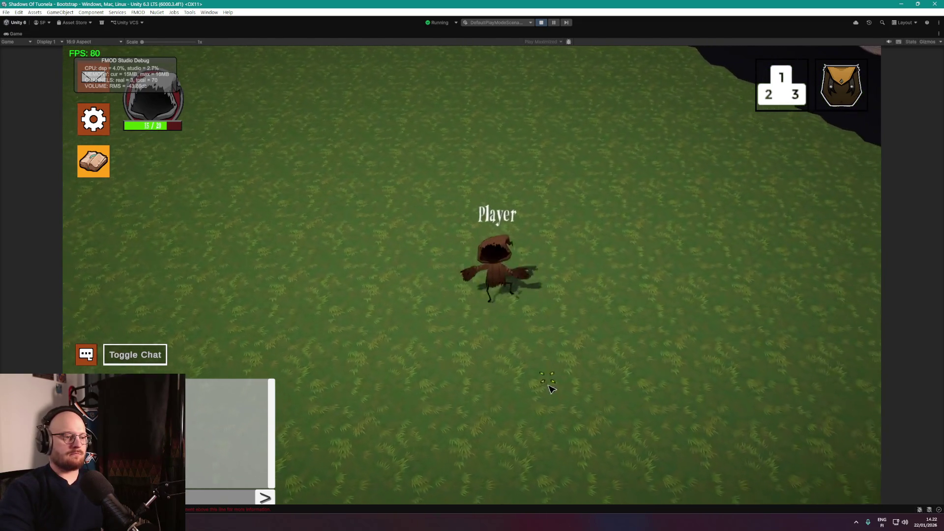
click(565, 347)
click(560, 157)
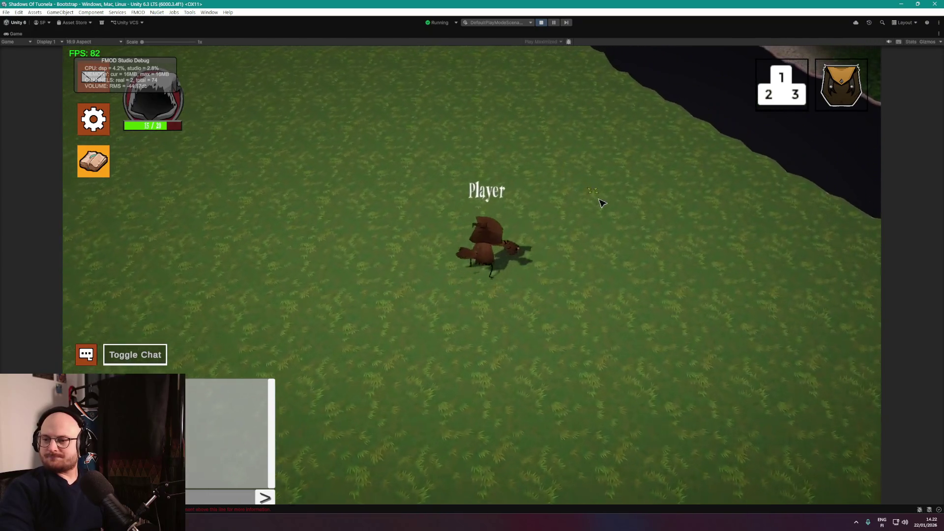
click(541, 348)
click(390, 308)
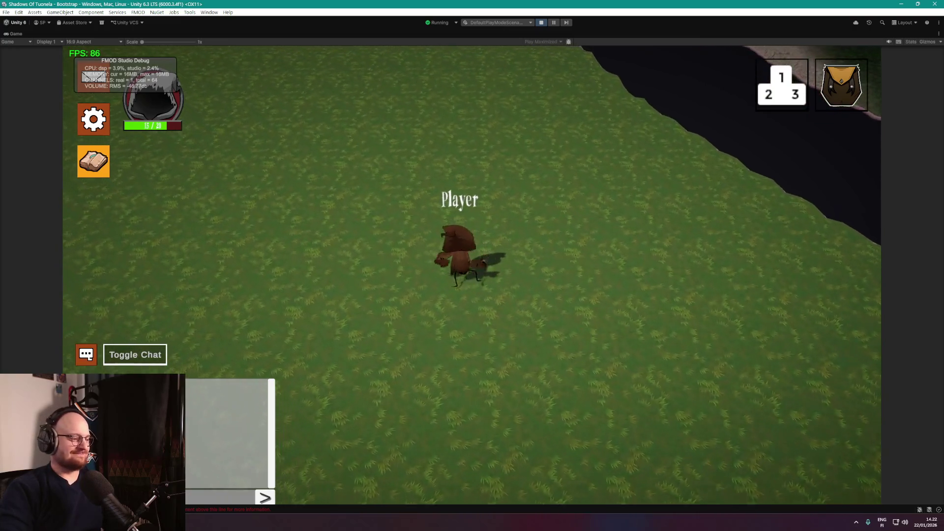
Glance at the music browser, then minimize it to return to the game.
key(alt+Tab)
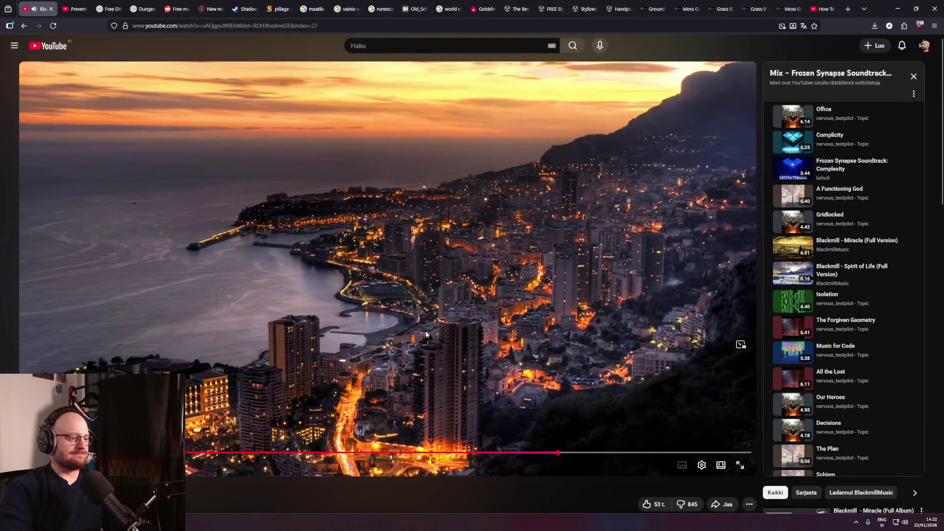
scroll(down, 3)
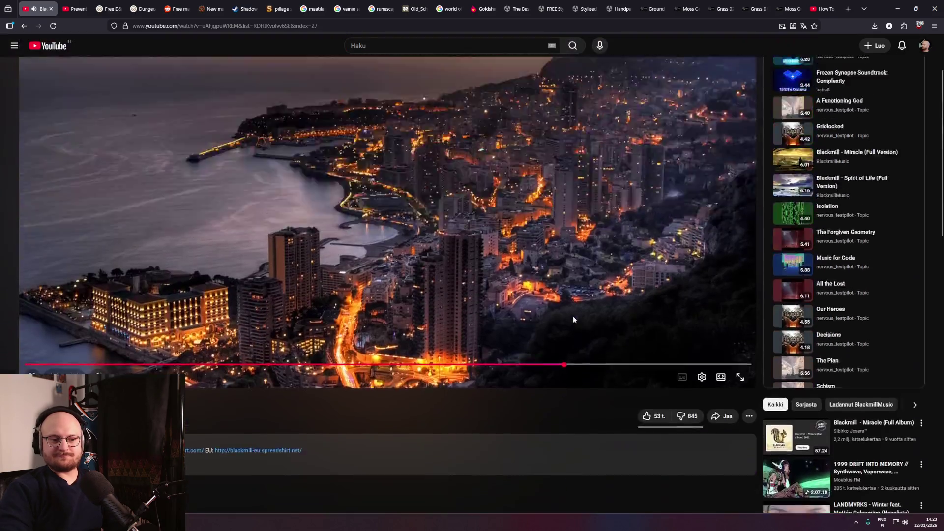
scroll(up, 3)
click(898, 15)
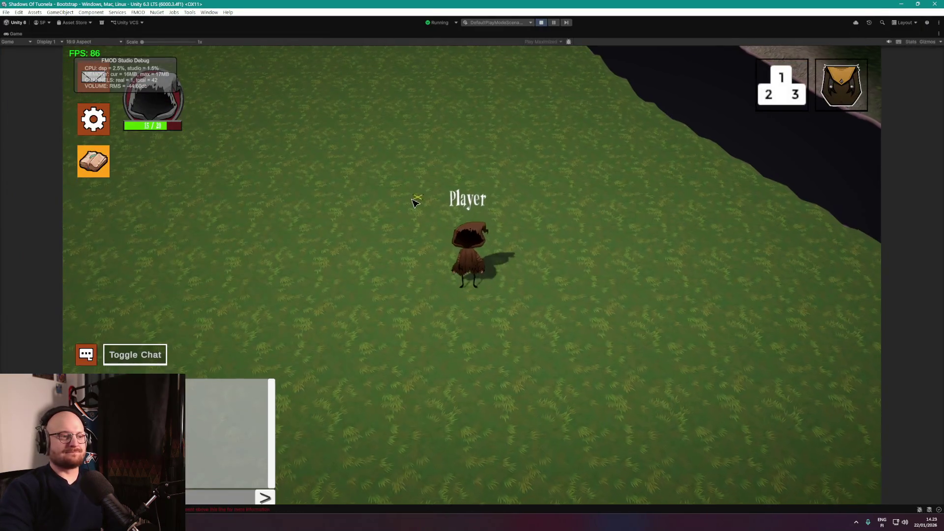
Walk the player across the grass with clicks and the D key, then stop playing.
click(376, 302)
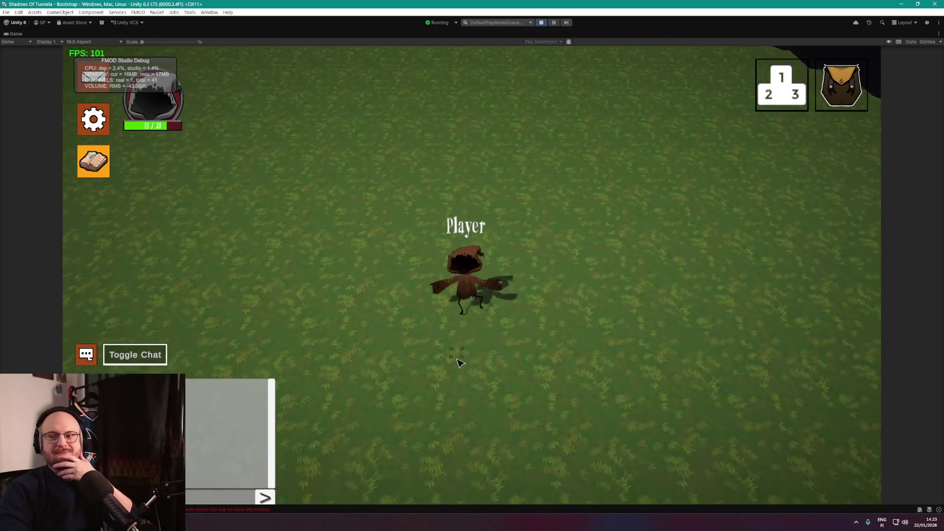
click(415, 326)
key(d)
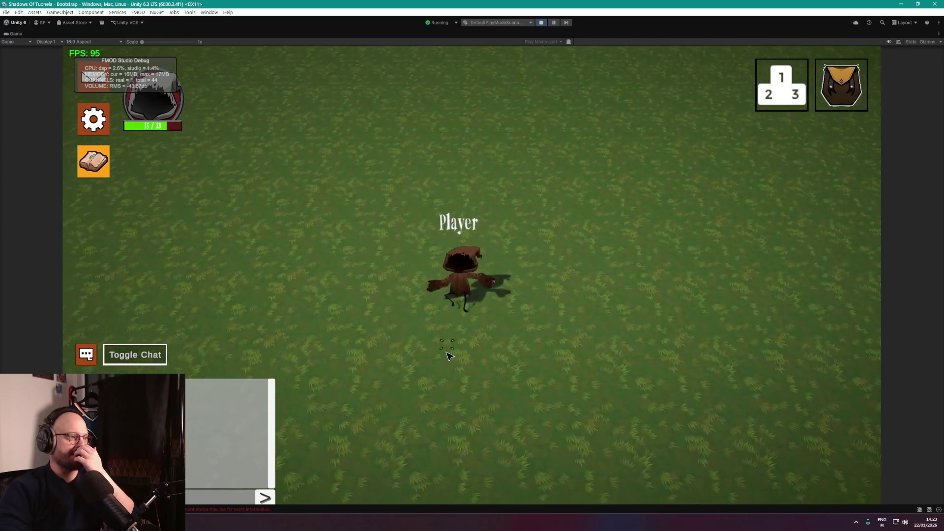
key(d)
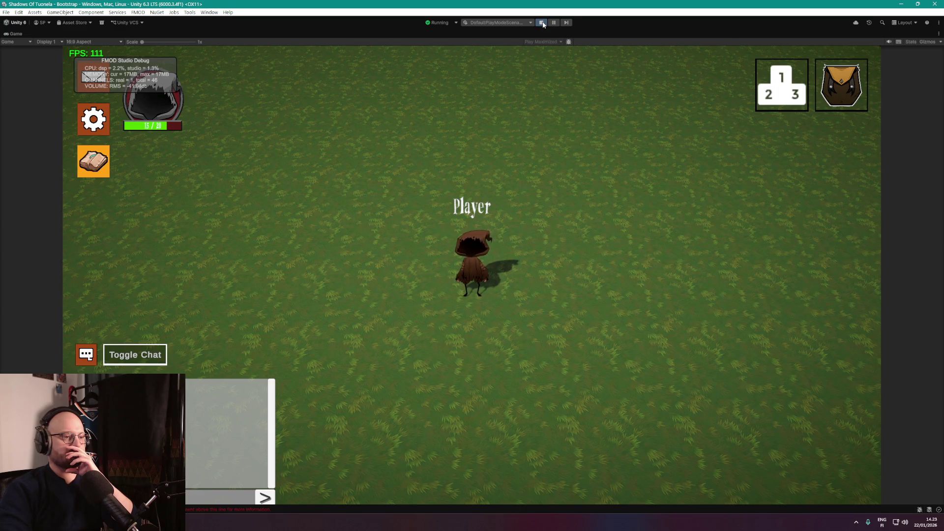
click(541, 23)
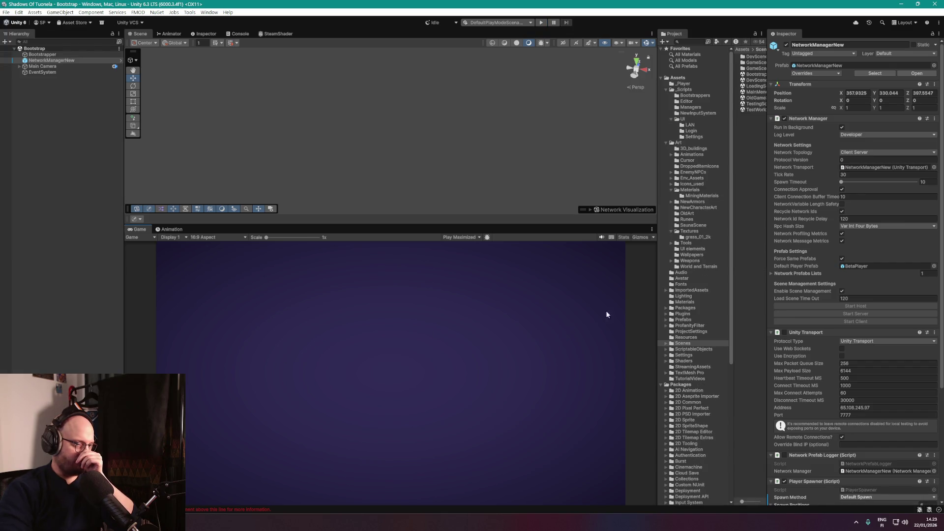
Drag the Project panel wider and enlarge its folder-tree column, then go to the browser.
drag(658, 261, 616, 261)
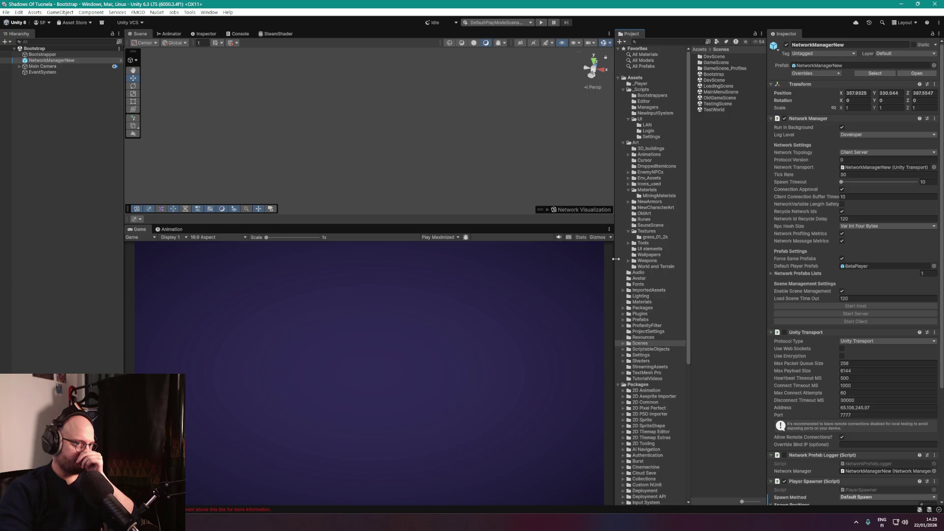
drag(691, 249, 712, 250)
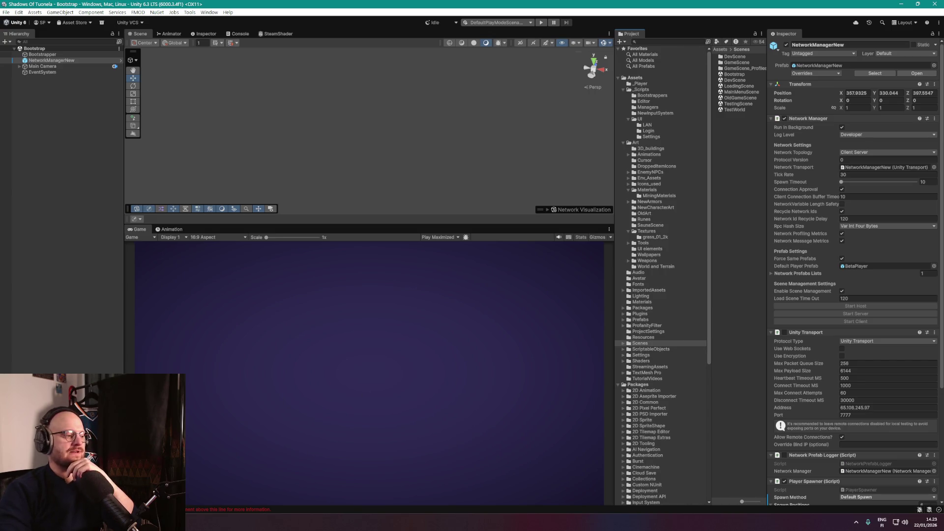
key(alt+Tab)
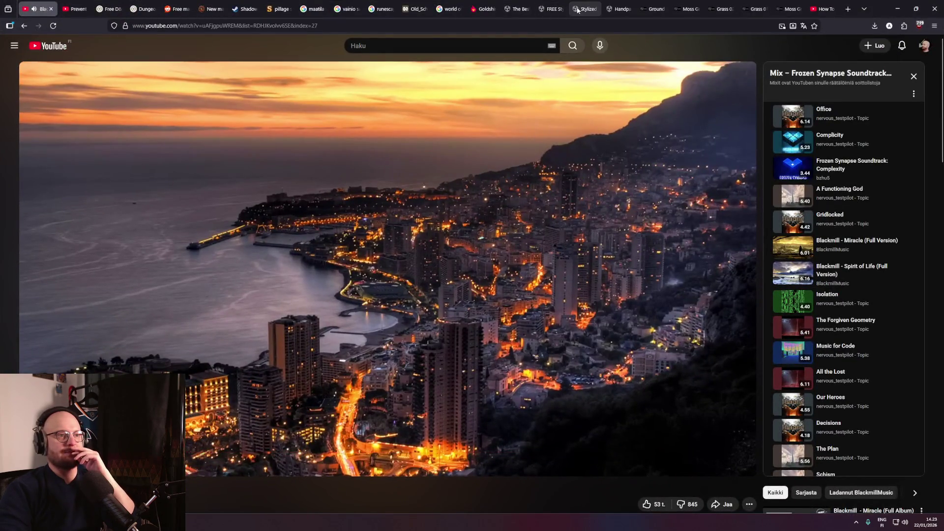
Browse the Stylized Nature Textures page, then the free Handpainted Grass & Ground Textures page.
click(585, 9)
scroll(down, 3)
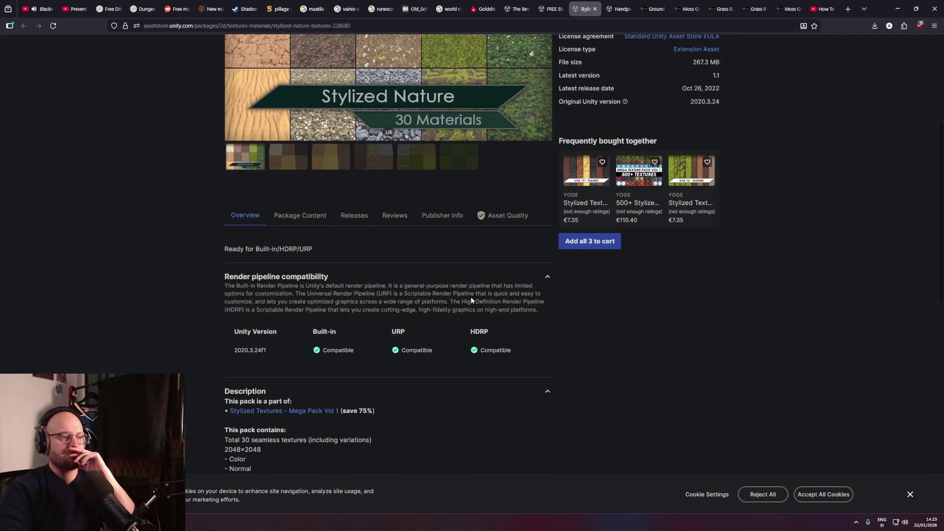
scroll(up, 3)
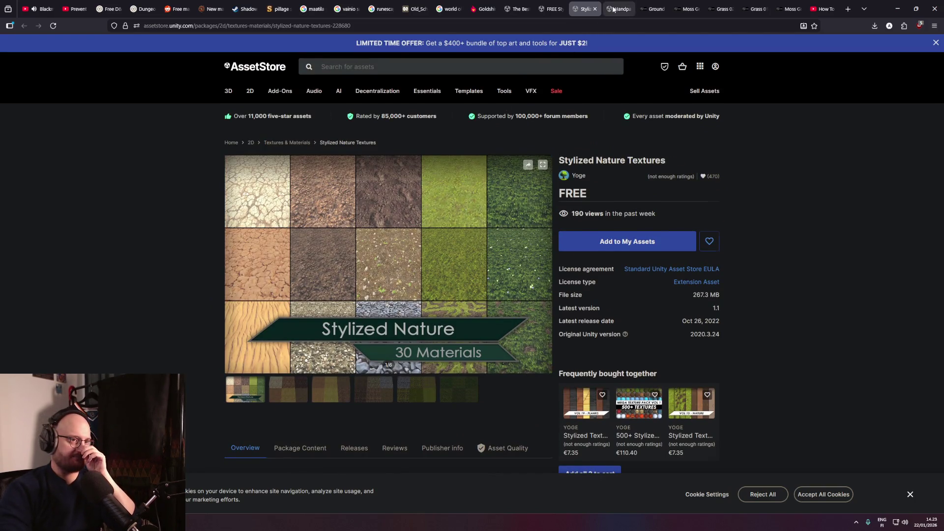
click(614, 9)
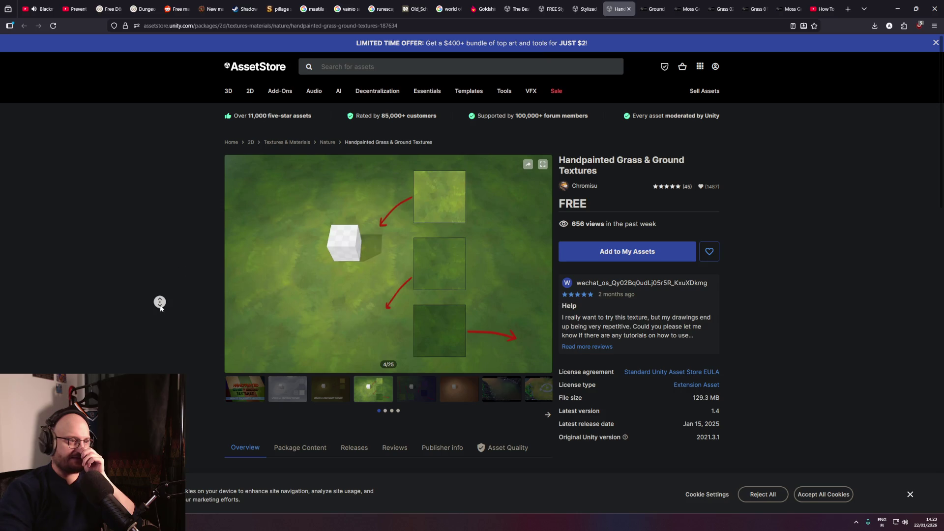
scroll(down, 3)
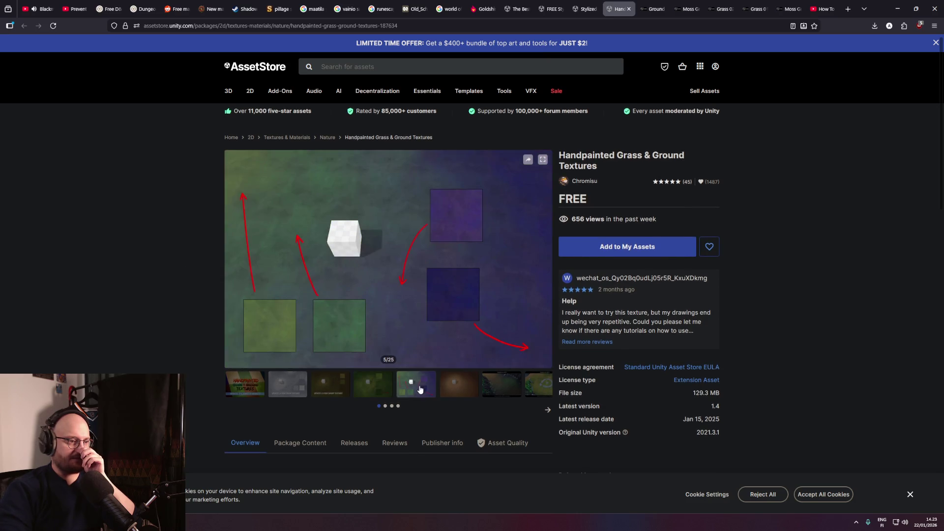
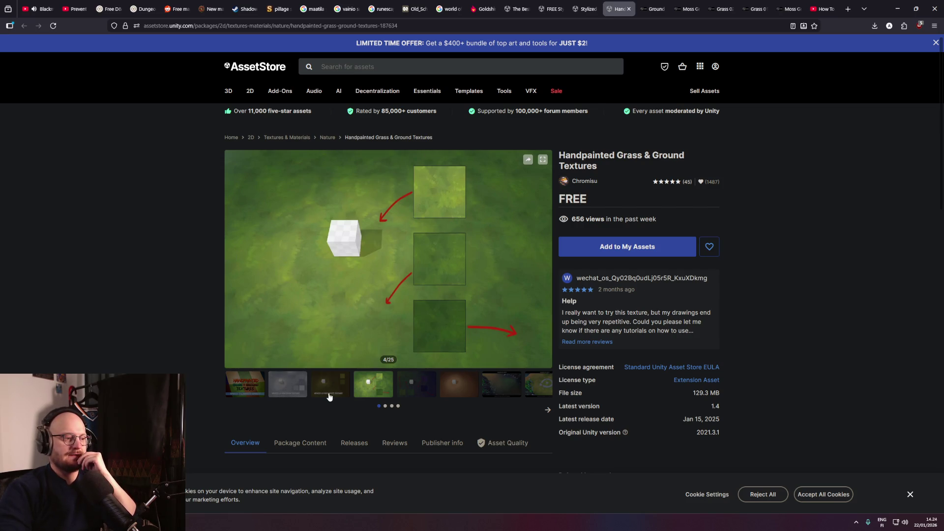
Add the free Handpainted Grass & Ground Textures pack to My Assets, accepting the Terms, and open it in Unity.
click(626, 247)
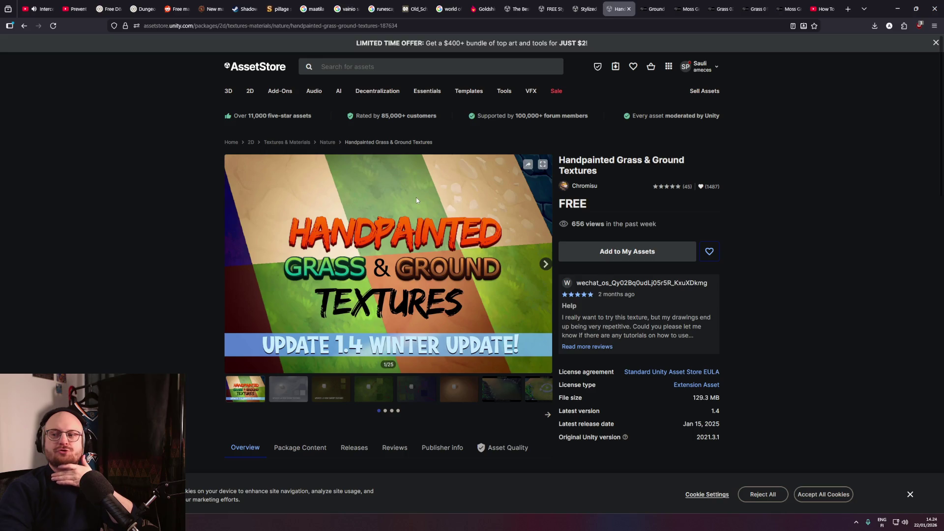
click(647, 256)
click(522, 317)
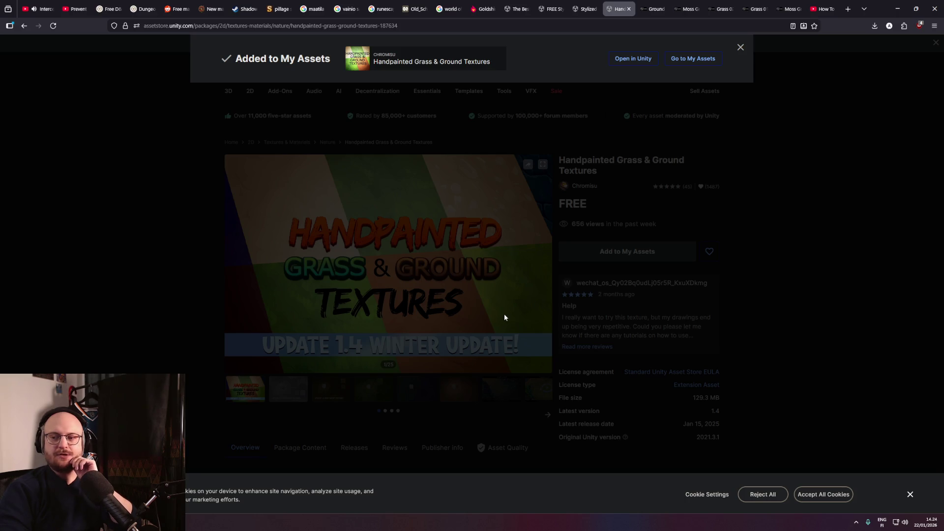
click(638, 62)
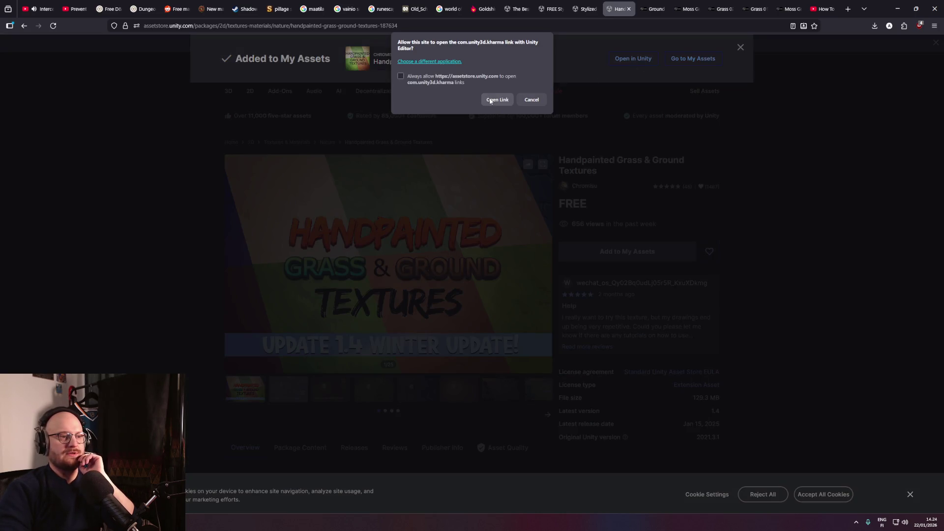
click(496, 100)
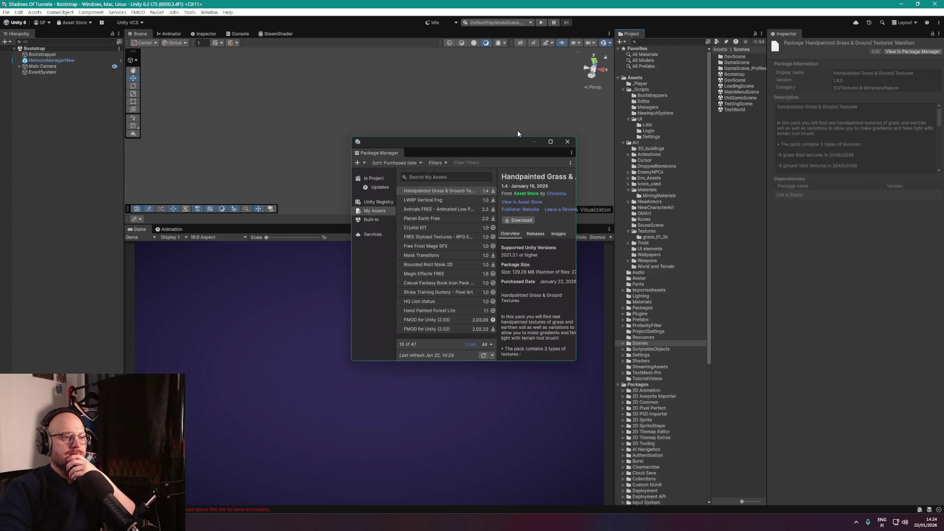
Download Handpainted Grass & Ground Textures in Package Manager and start Import 1.4 to project.
drag(505, 144, 511, 152)
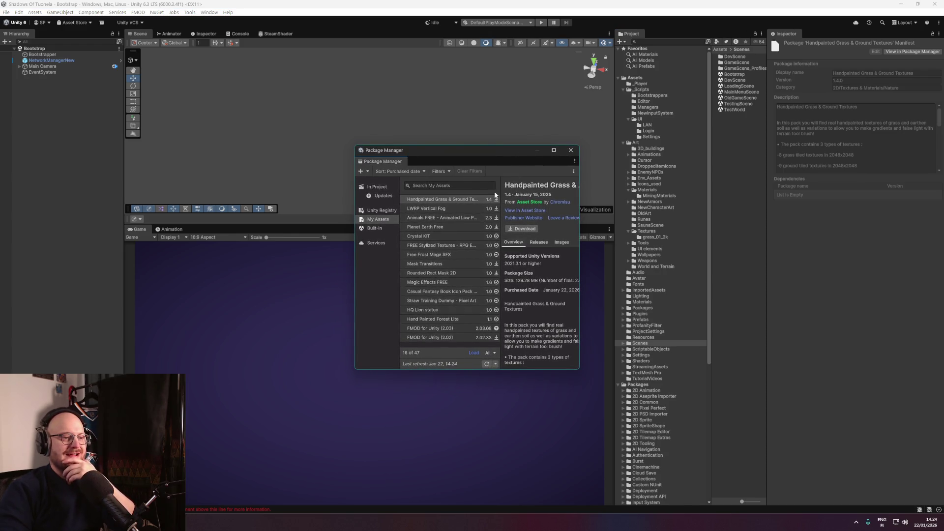
click(519, 230)
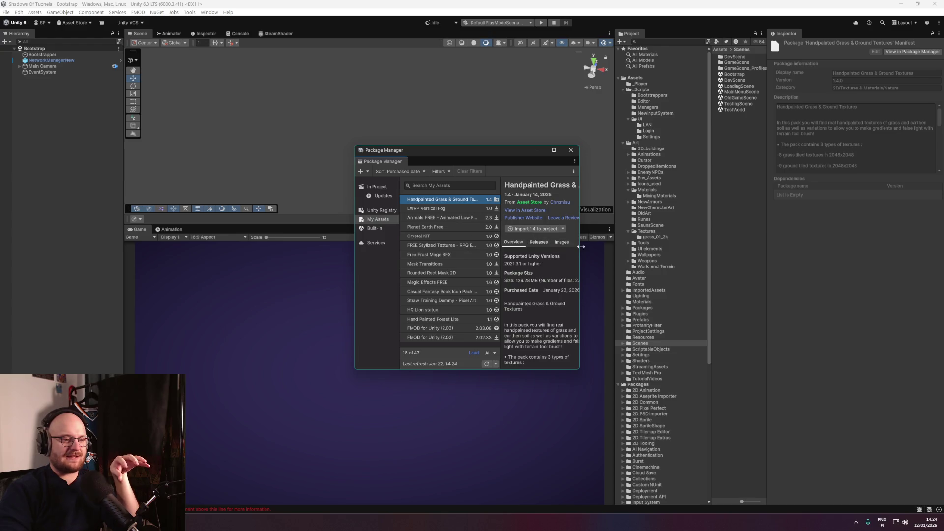
drag(581, 246, 624, 248)
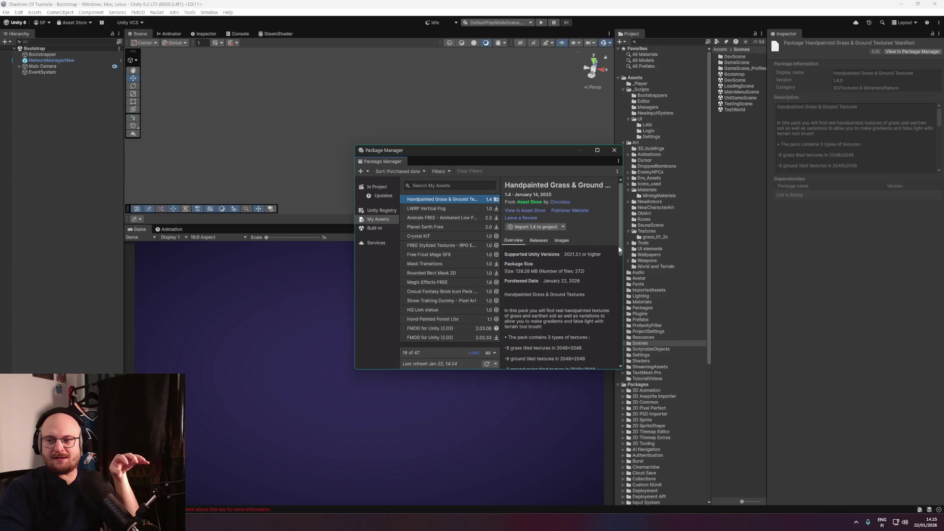
drag(513, 151, 489, 142)
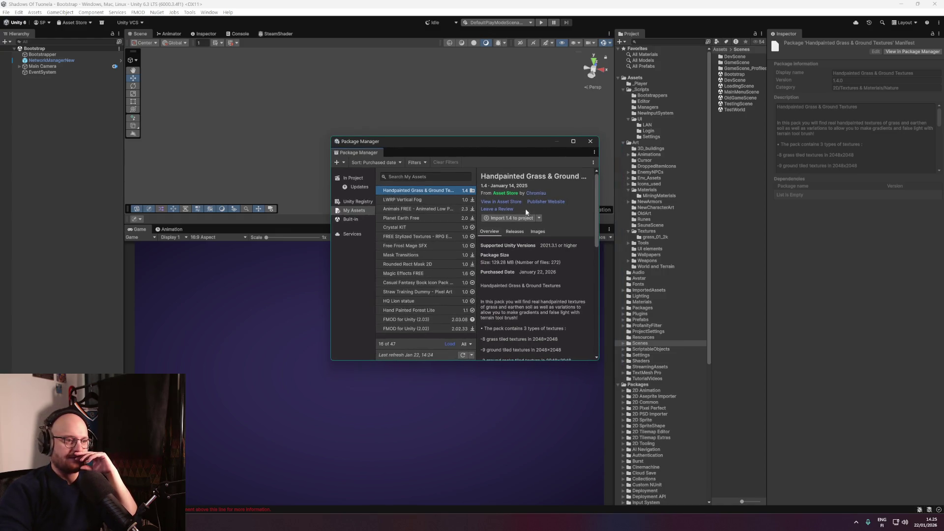
click(525, 219)
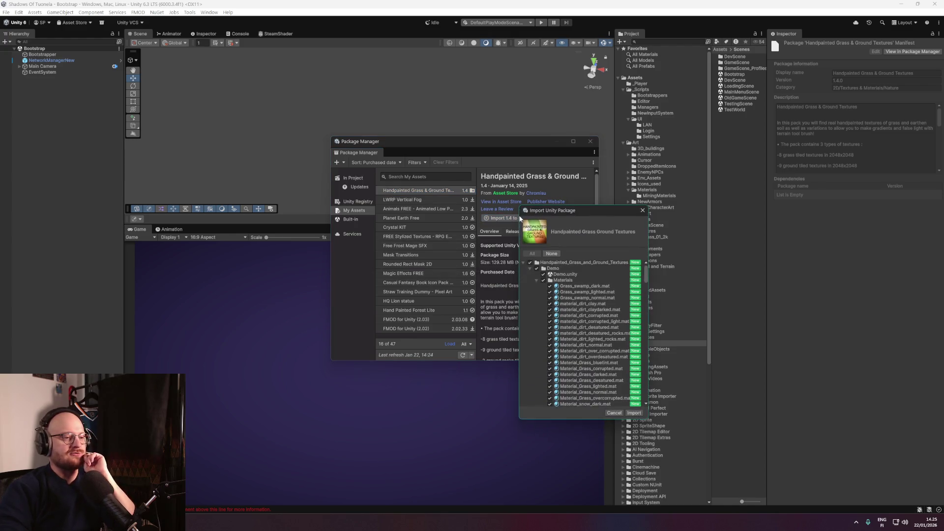
Uncheck the Demo.unity scene in the import list and look over the remaining files.
scroll(down, 3)
scroll(up, 3)
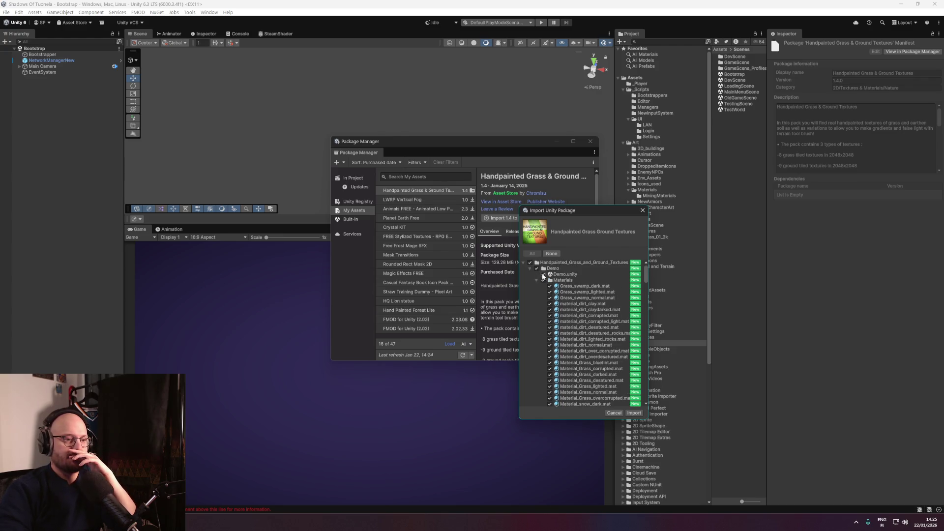
click(543, 273)
scroll(down, 3)
scroll(down, 3)
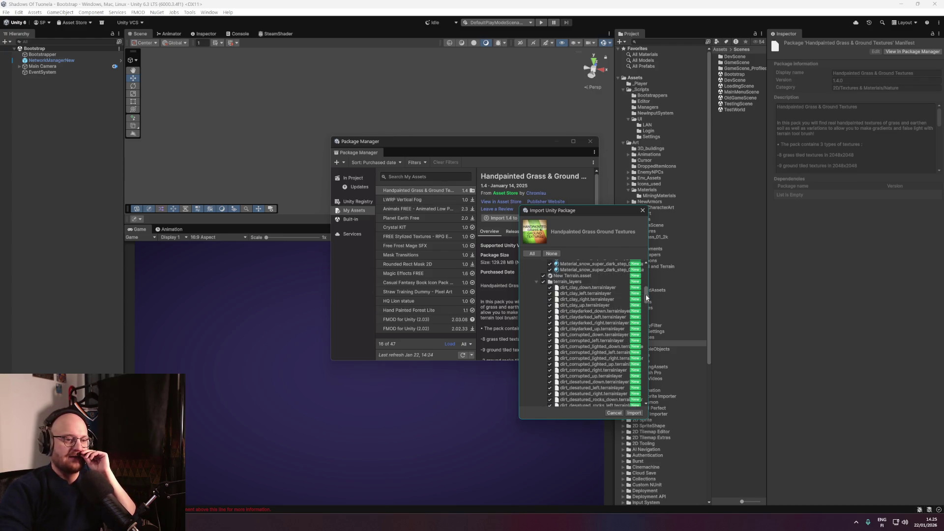
scroll(down, 3)
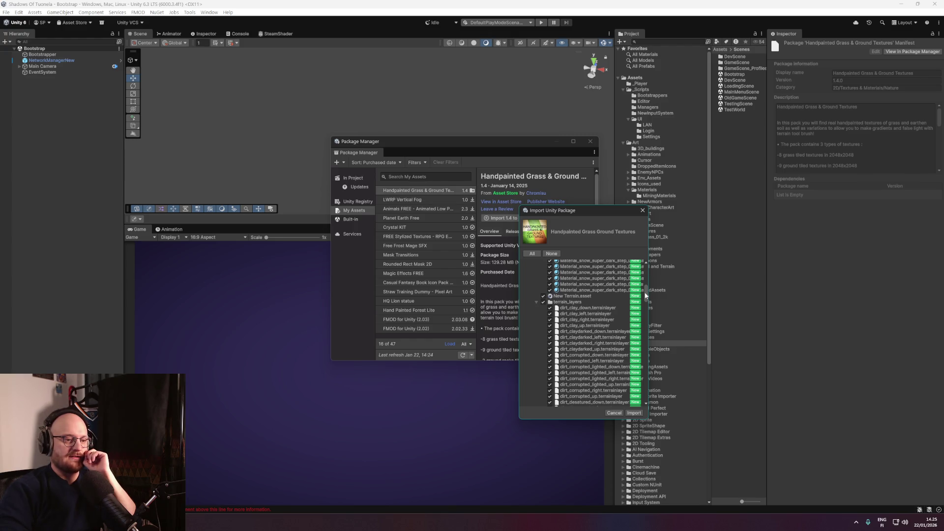
drag(645, 294, 629, 268)
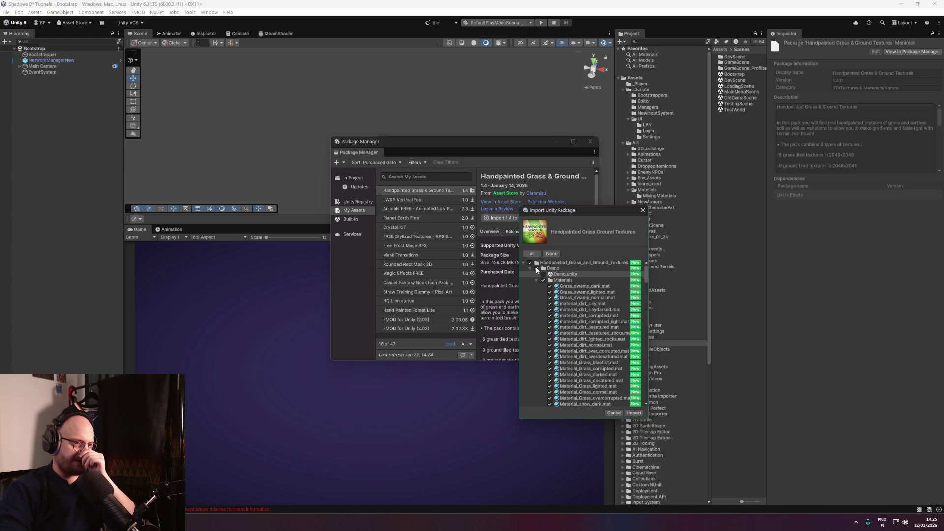
Exclude the whole Demo folder, collapse the Dirt and Grass folders, and import the package.
click(536, 269)
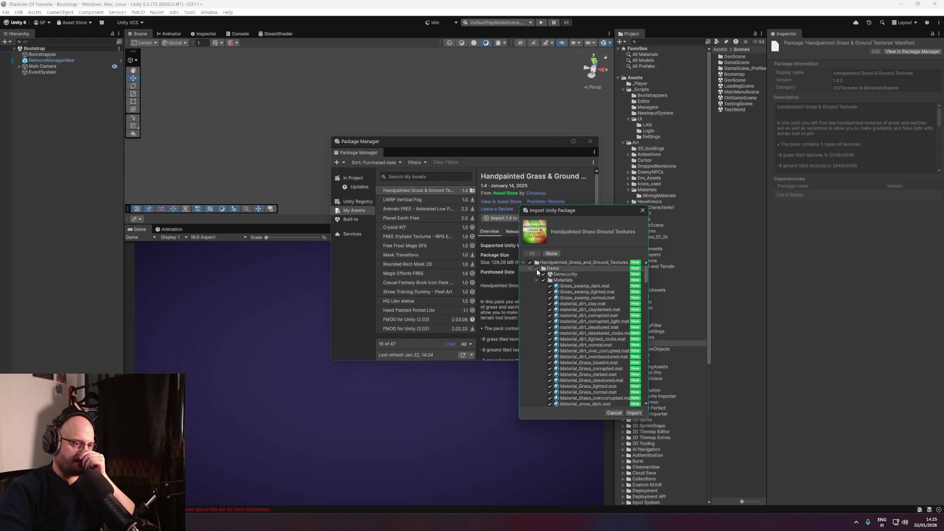
click(536, 269)
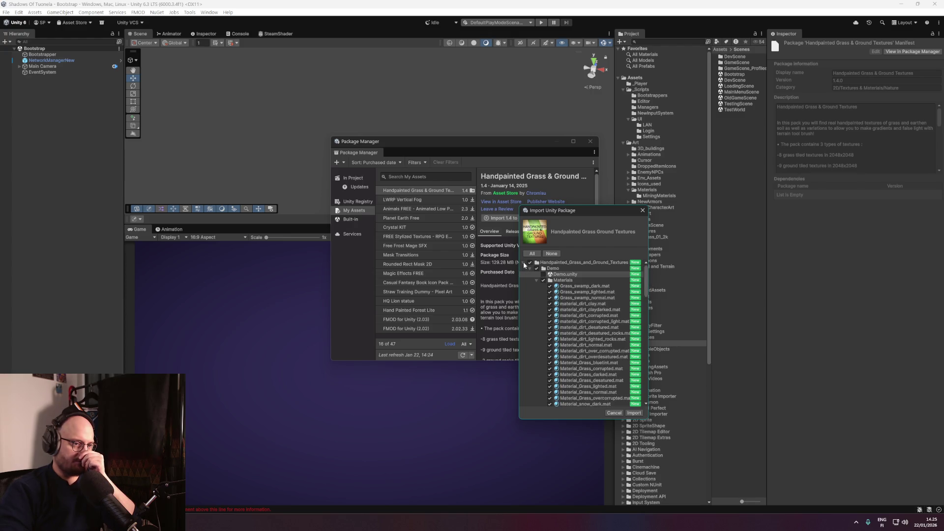
click(530, 268)
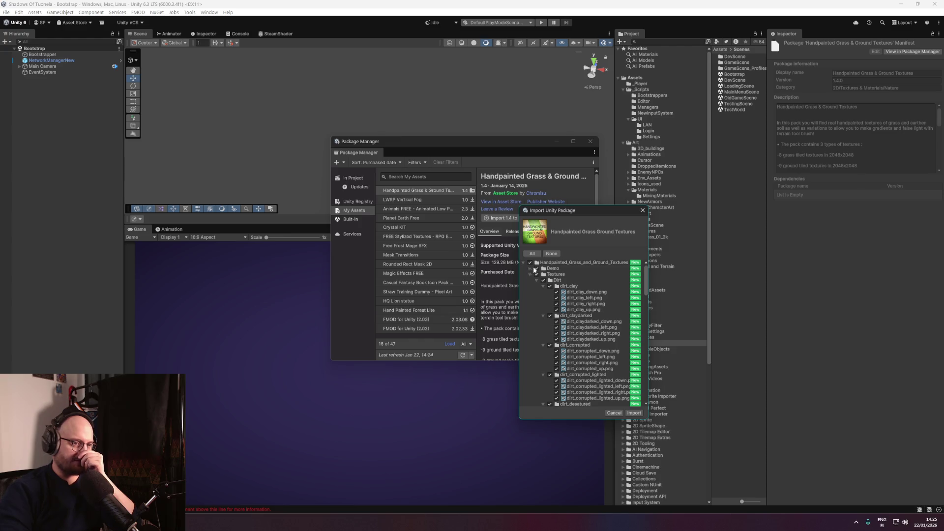
click(536, 268)
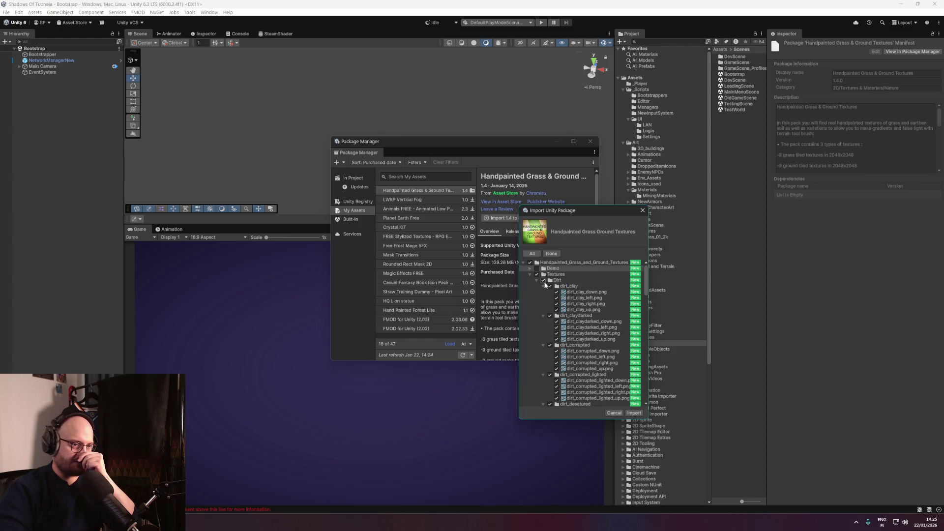
click(536, 280)
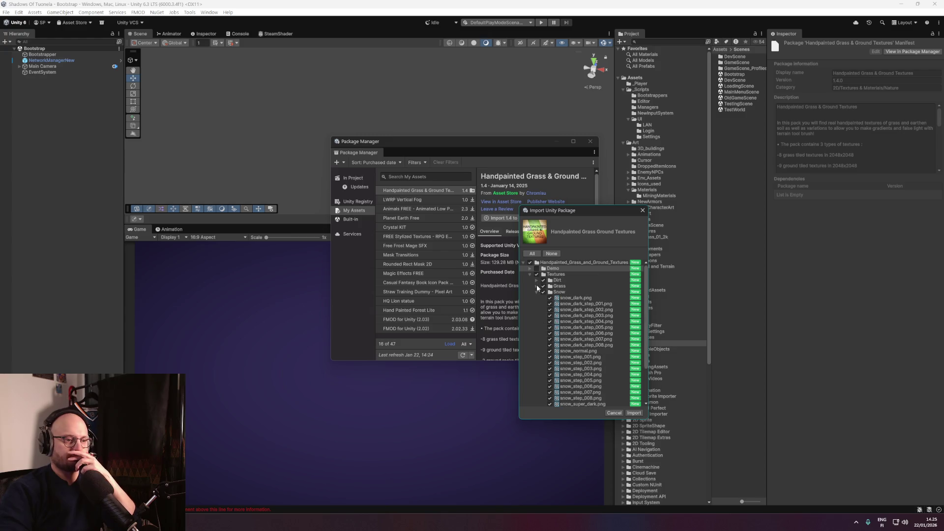
click(537, 286)
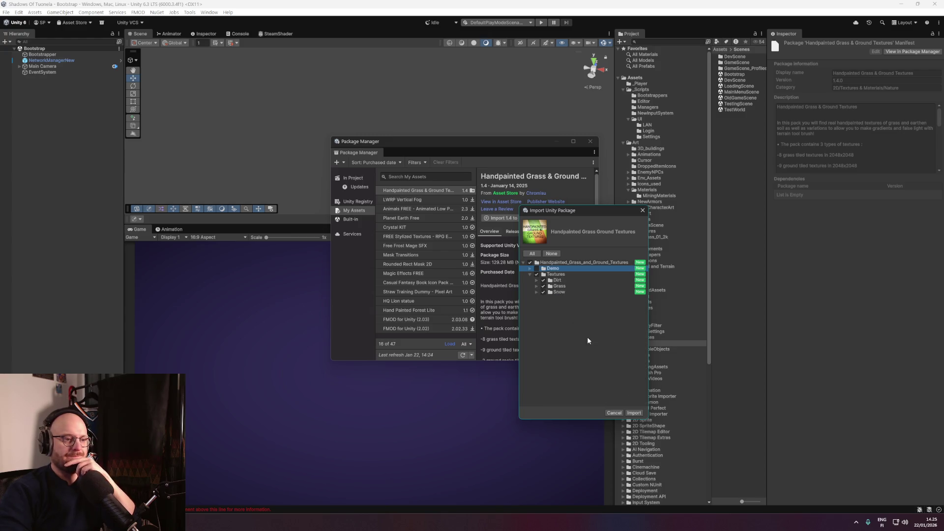
click(632, 413)
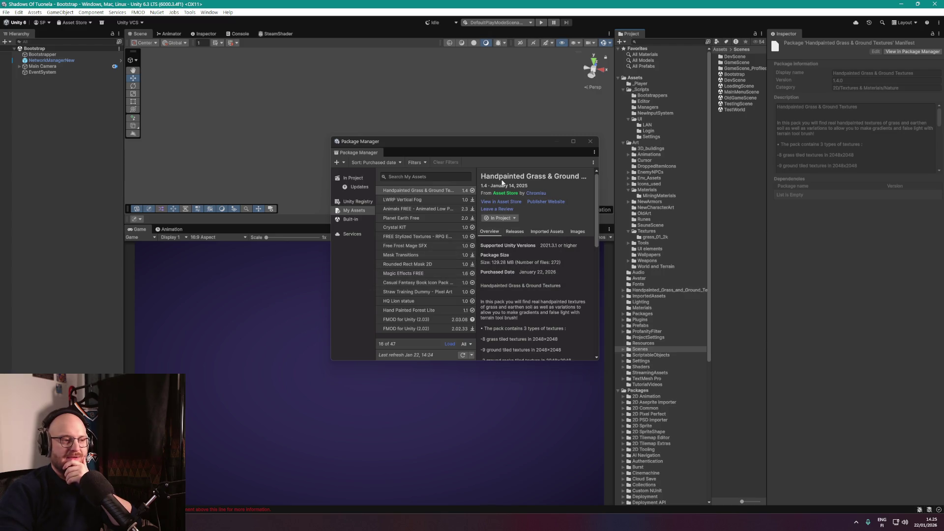
Close the Package Manager and select the Bootstrapper object in the Hierarchy.
drag(515, 141, 508, 153)
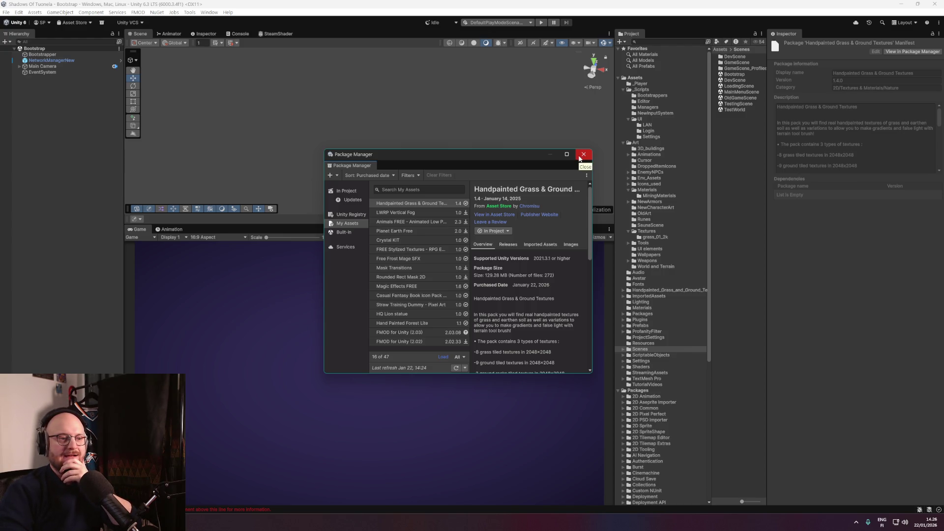
click(580, 157)
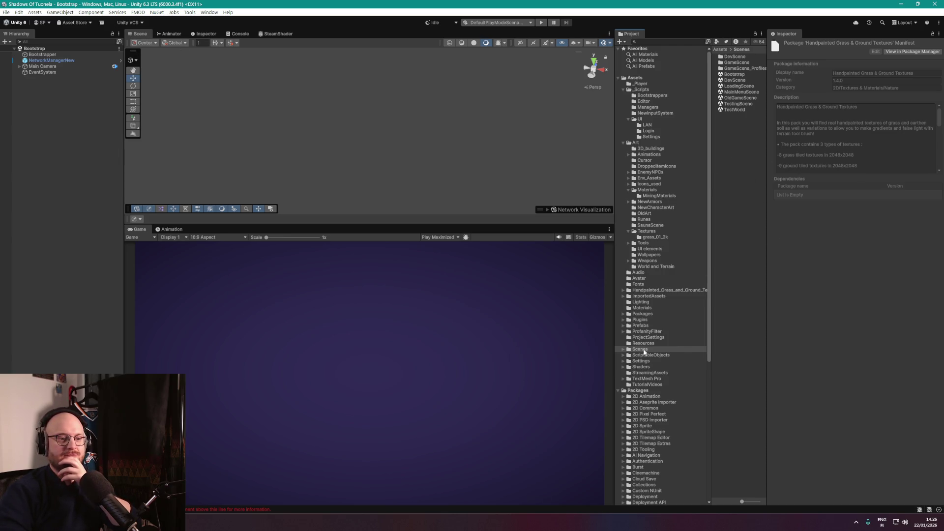
click(37, 55)
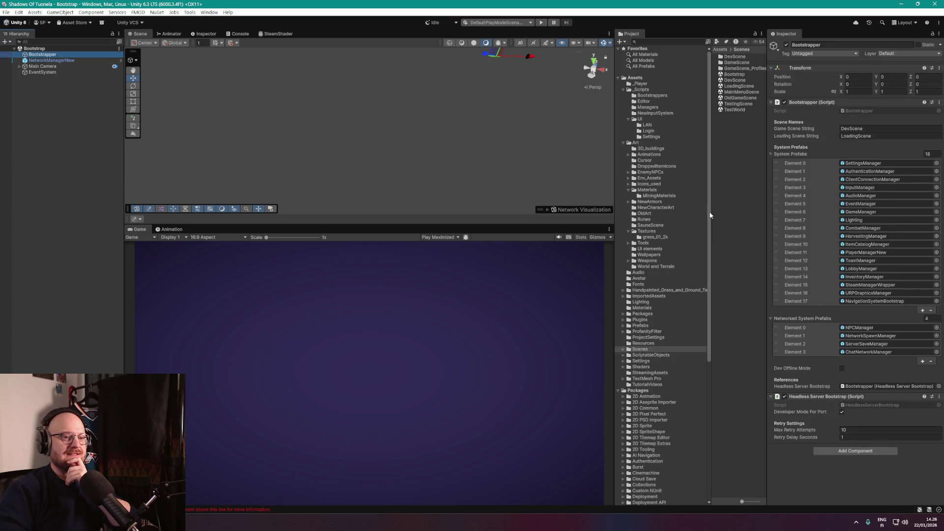
drag(710, 216, 716, 145)
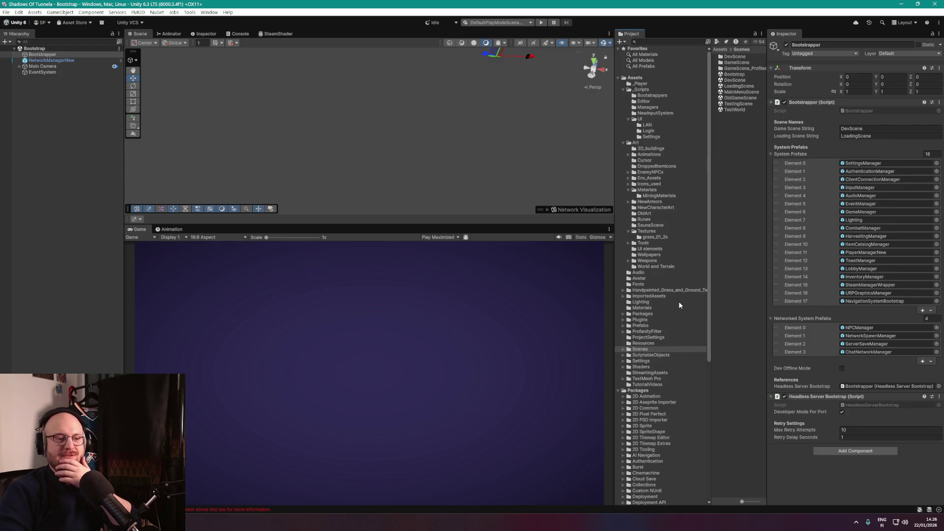
Navigate into Handpainted_Grass_and_Ground_Textures > Textures > Grass > Grass_normal in the Project window.
click(671, 290)
click(622, 290)
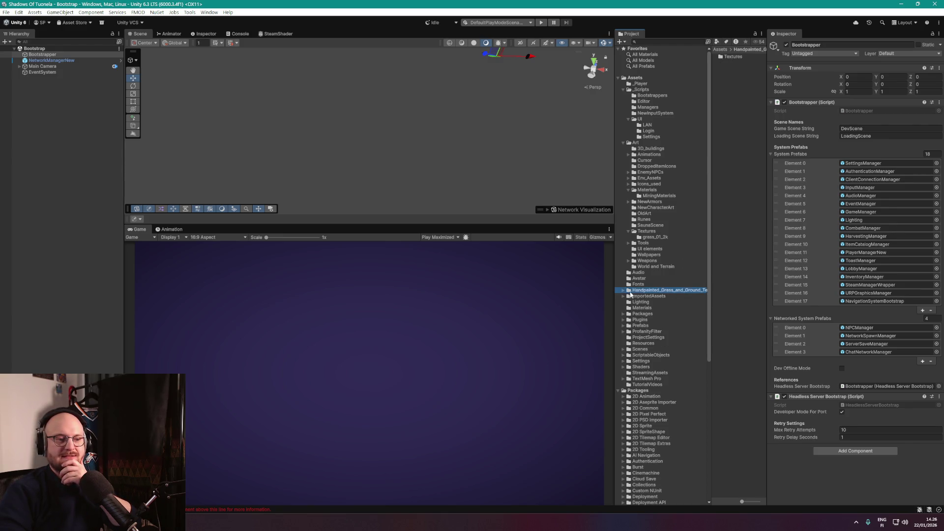
double_click(728, 58)
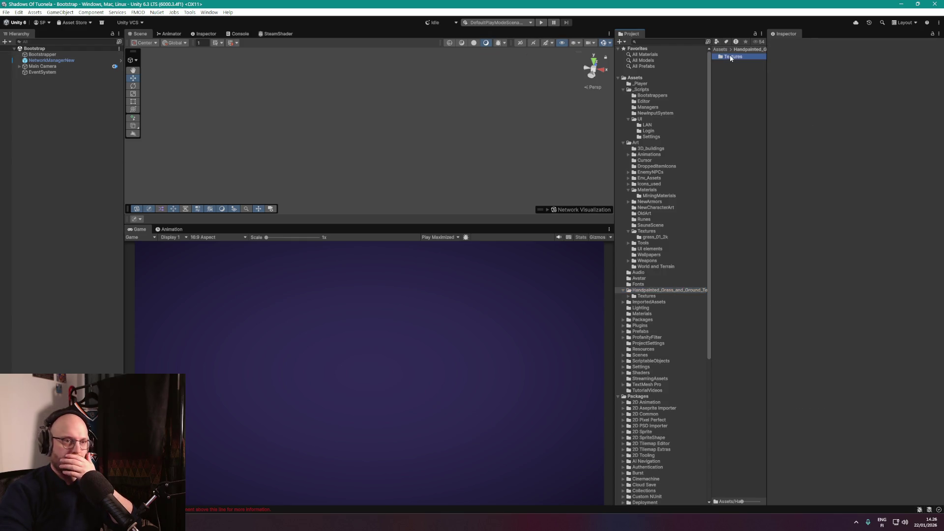
double_click(730, 62)
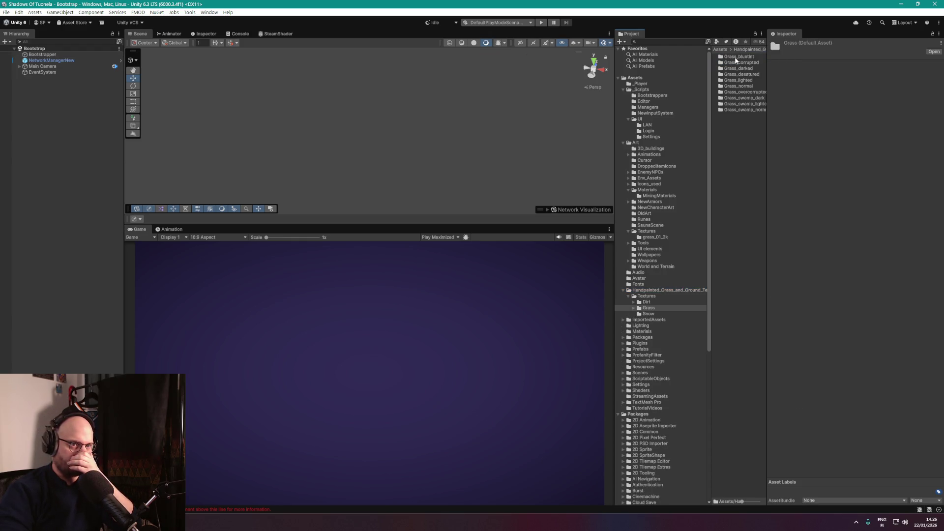
double_click(746, 84)
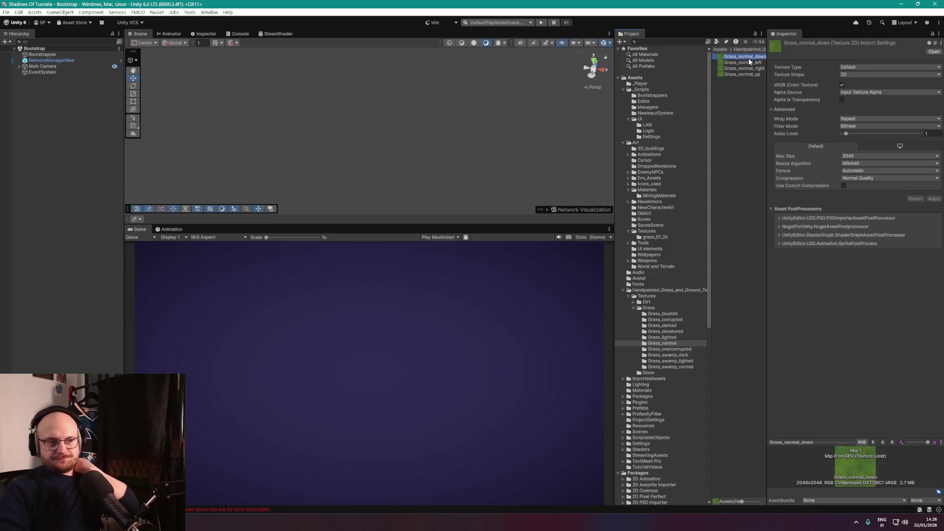
Compare the Grass_normal down, left, right and up texture previews.
click(748, 63)
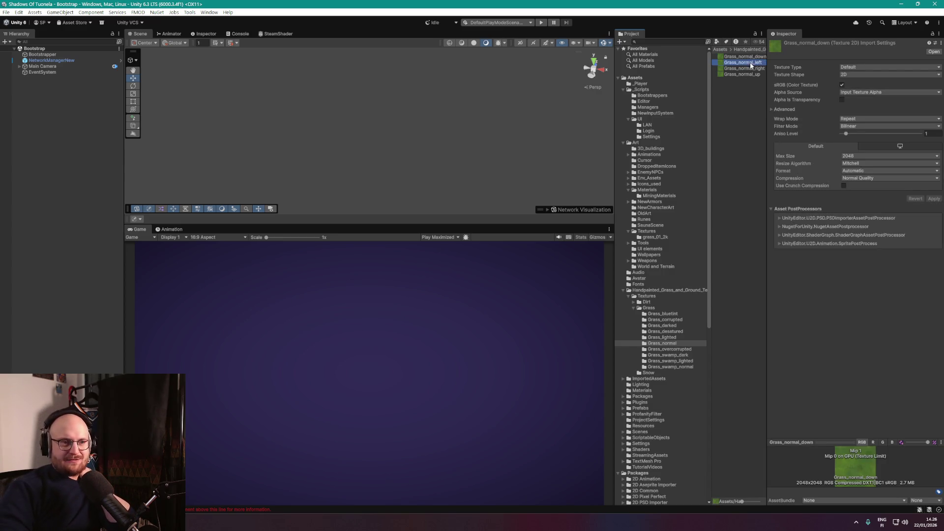
click(750, 69)
click(750, 74)
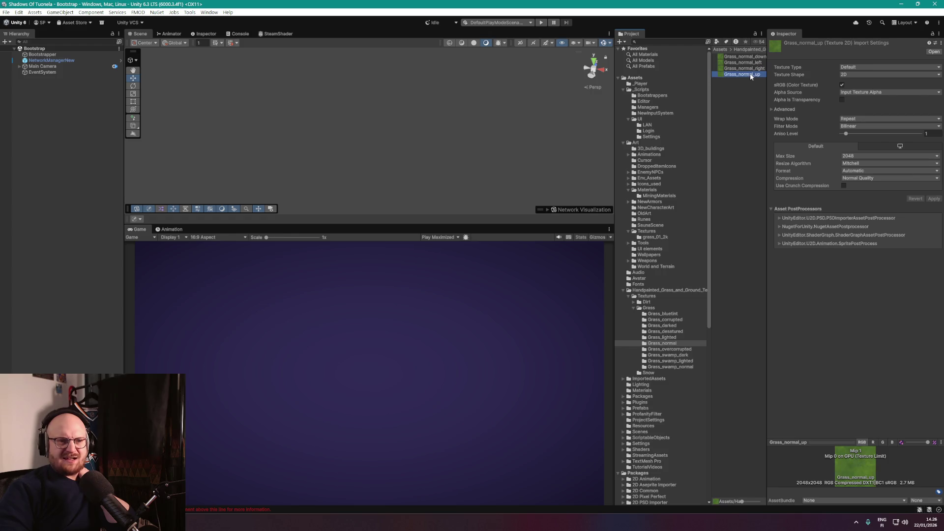
click(747, 57)
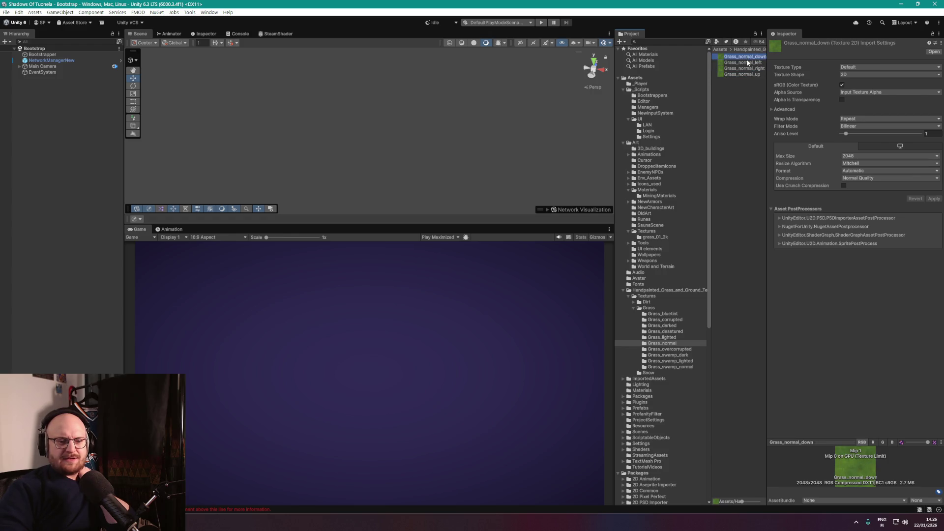
click(746, 63)
click(744, 69)
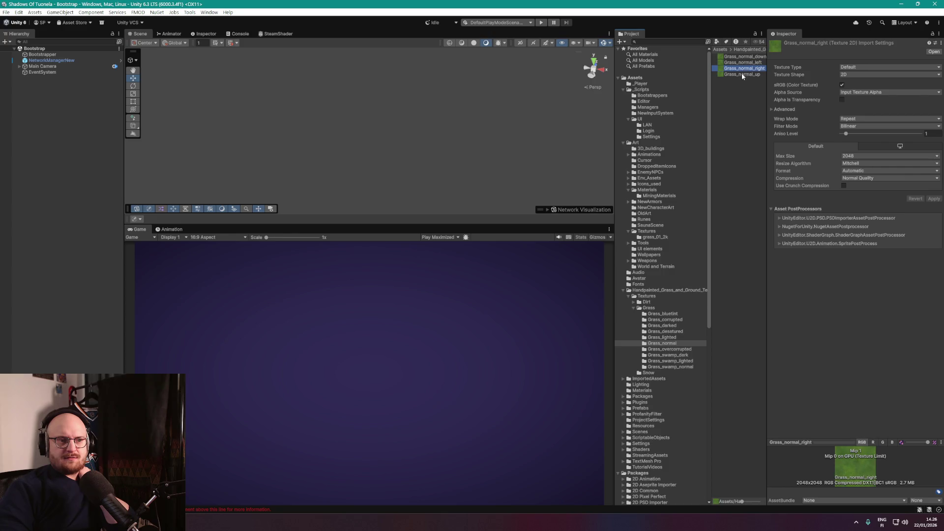
click(745, 63)
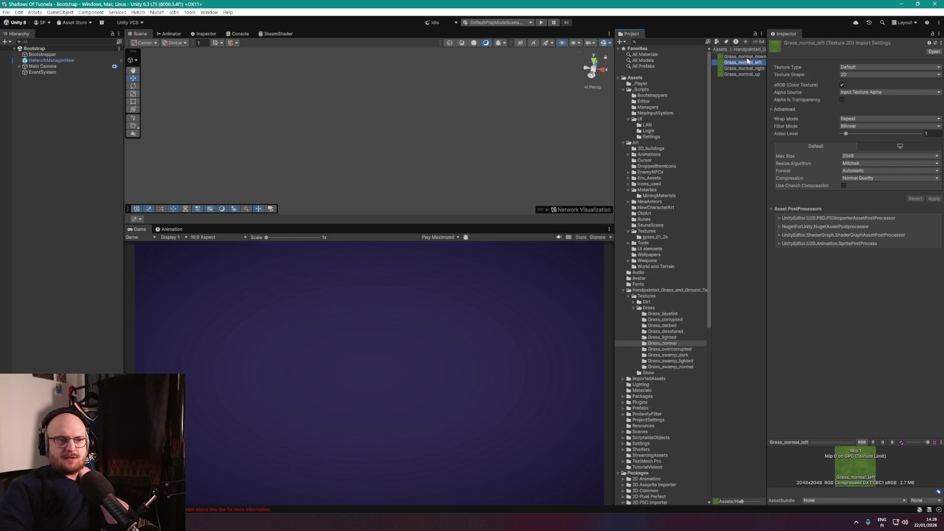
click(746, 57)
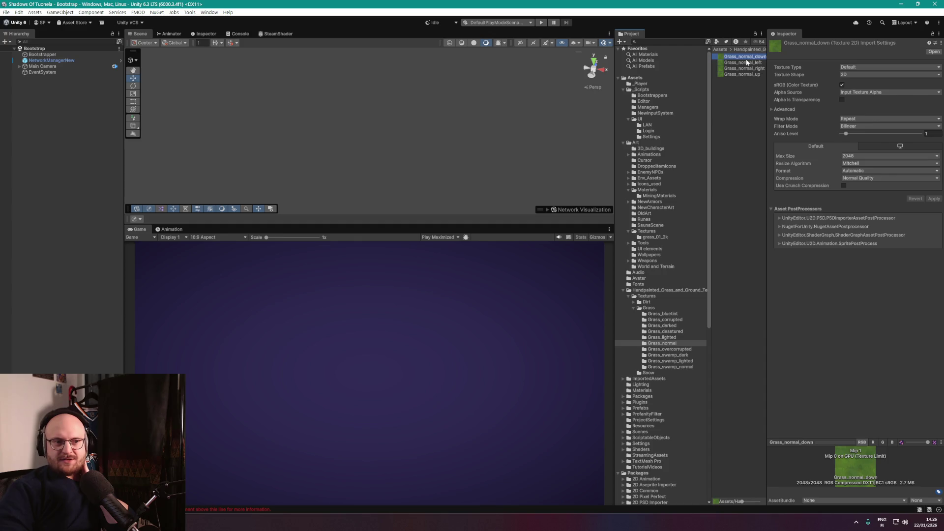
key(Down)
key(Down)
key(Down)
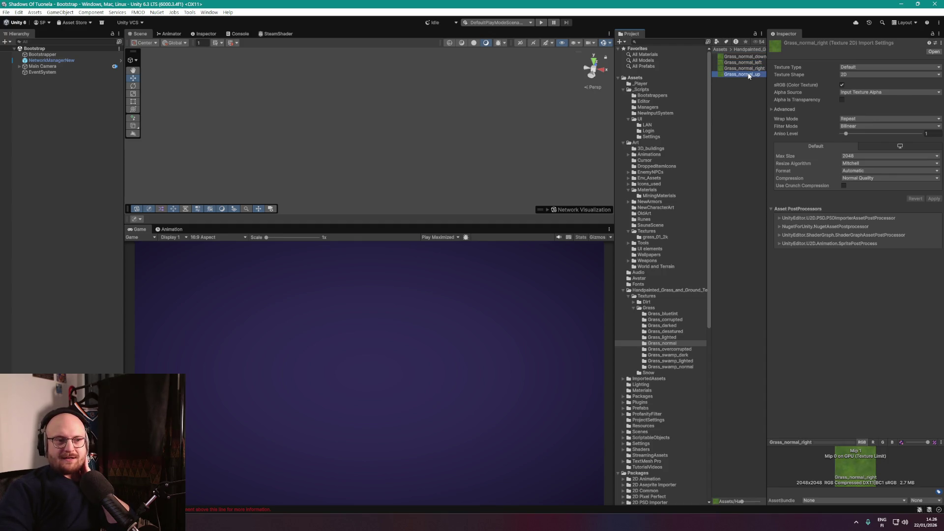
key(Up)
key(Up)
key(Up)
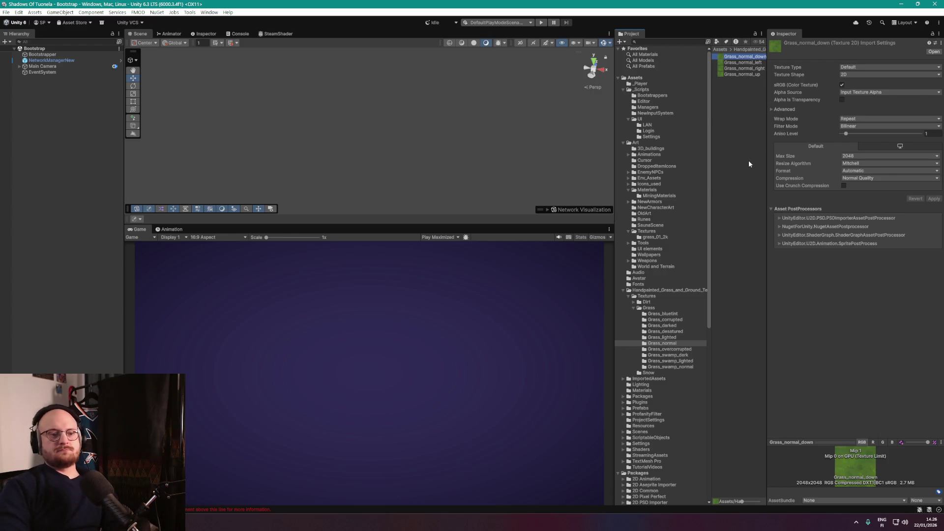
Scroll the Project folder tree and select the Scenes folder to list its scene files.
click(856, 299)
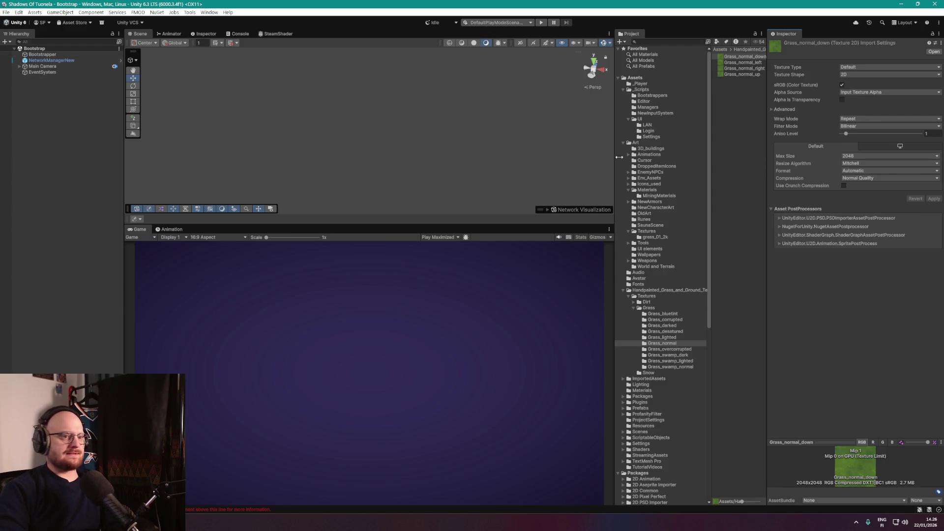
scroll(down, 3)
scroll(down, 3)
scroll(up, 3)
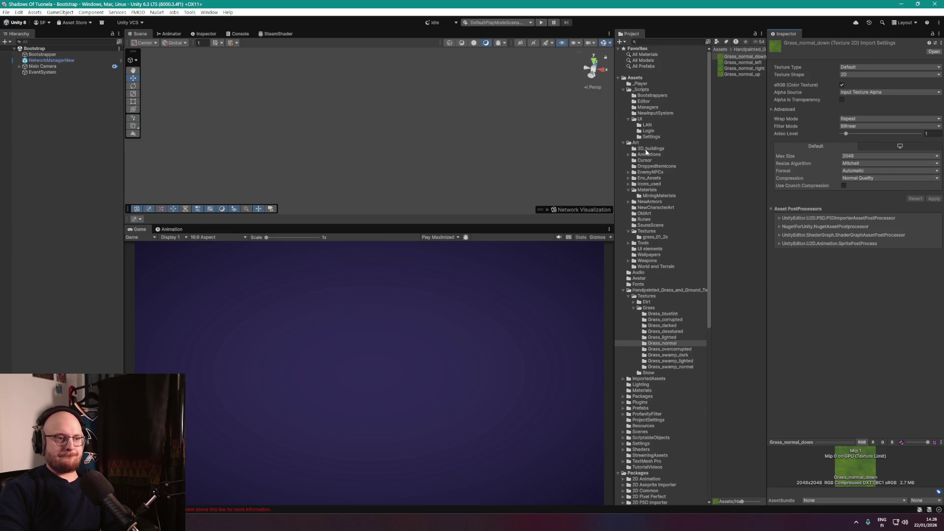
scroll(down, 3)
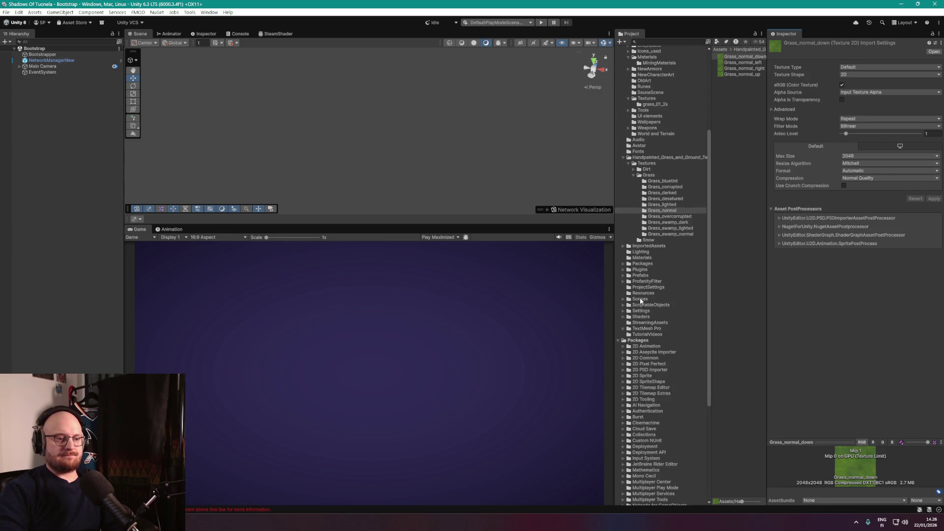
click(640, 299)
click(746, 147)
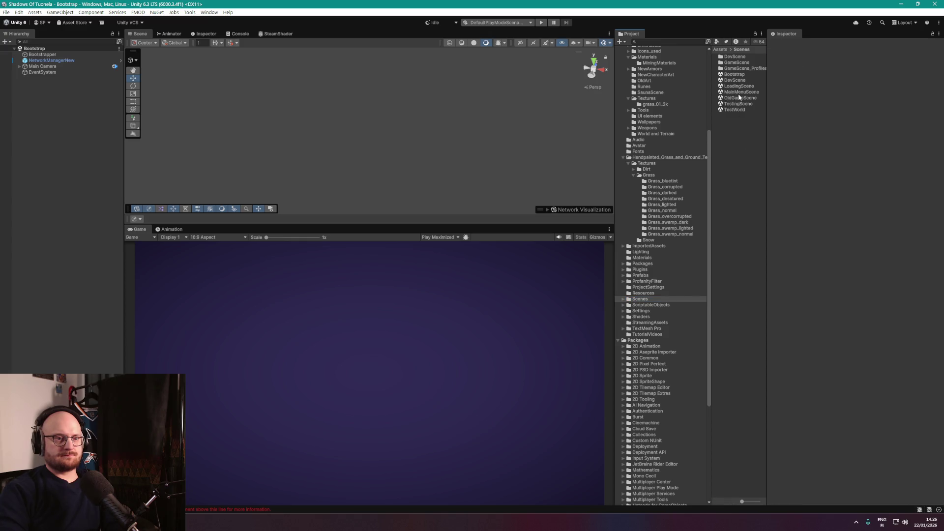
Open DevScene, enter the Environment prefab, and frame the Betaisland terrain.
click(733, 80)
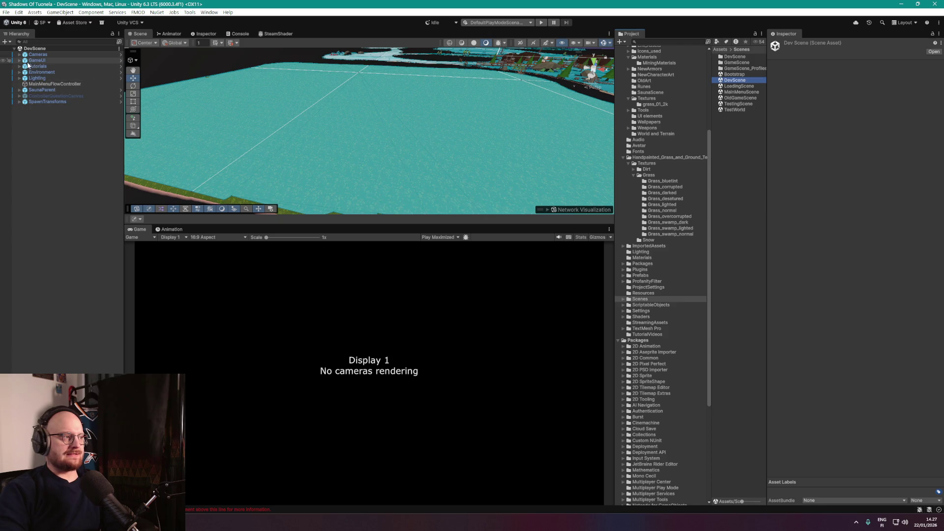
click(20, 73)
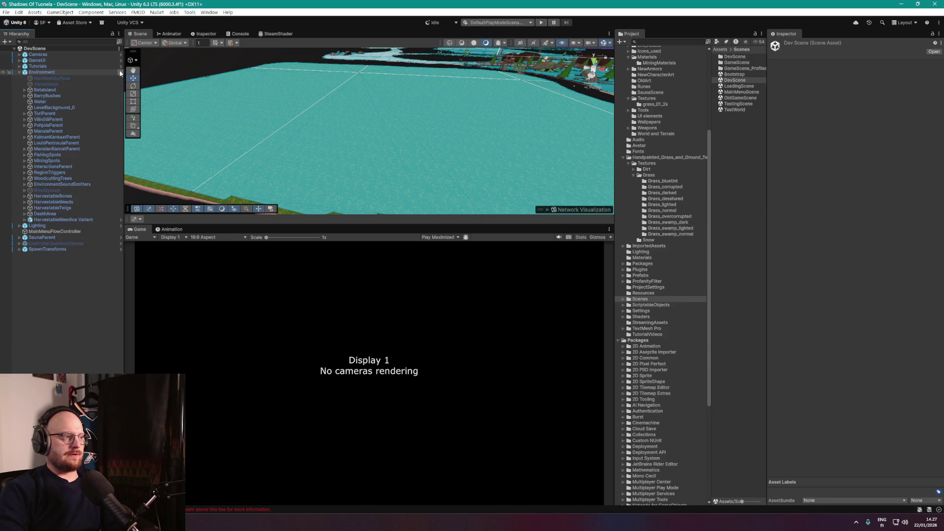
click(121, 72)
double_click(59, 76)
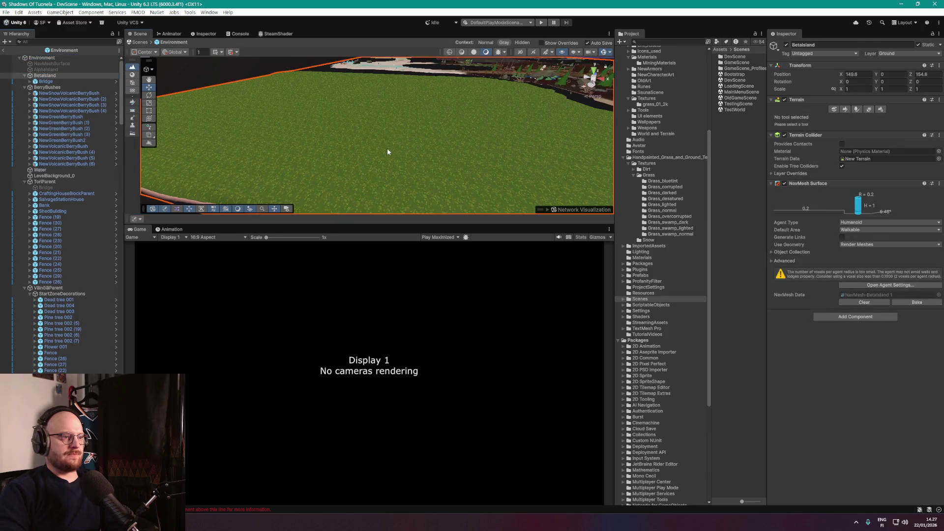
drag(400, 184, 731, 200)
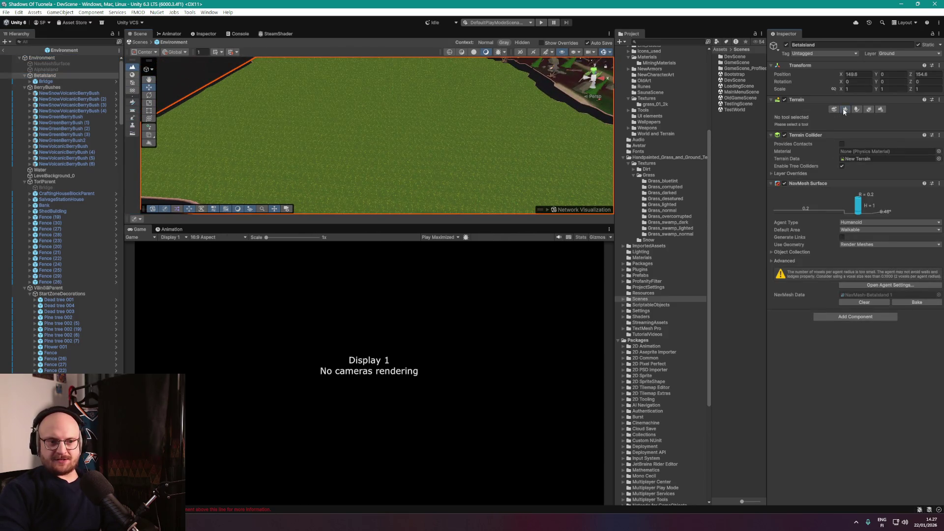
Switch Betaisland's Terrain tool to Paint Texture to show its terrain layers.
click(844, 109)
click(854, 117)
click(921, 317)
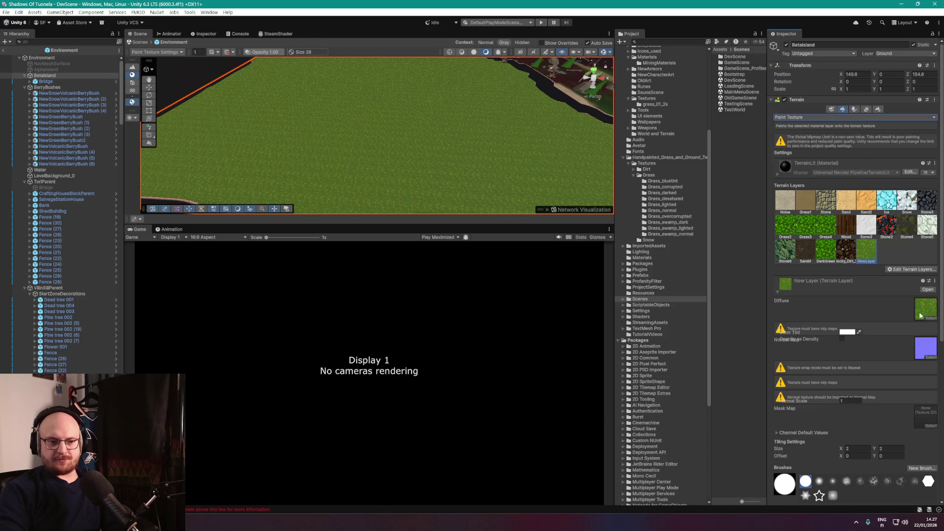
click(910, 269)
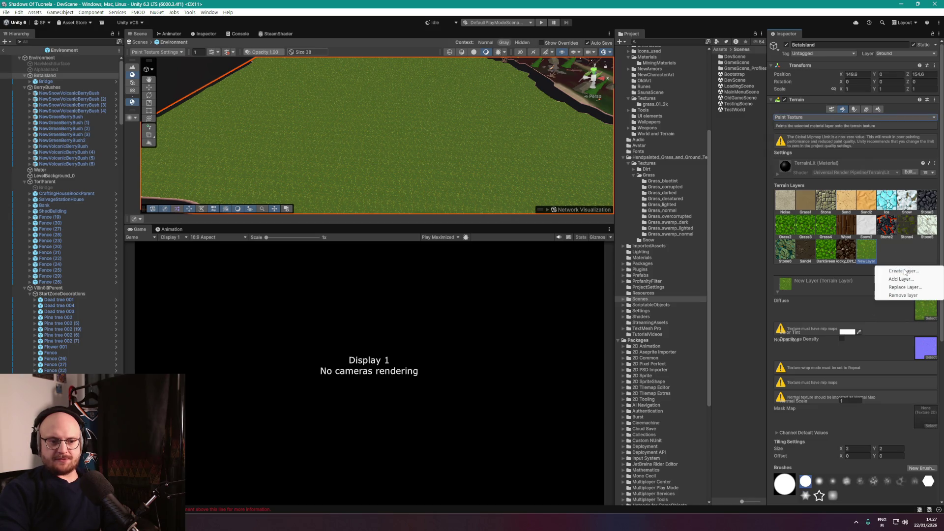
Create a terrain layer from the Grass_normal texture, searching 'grass' in the texture picker.
click(905, 270)
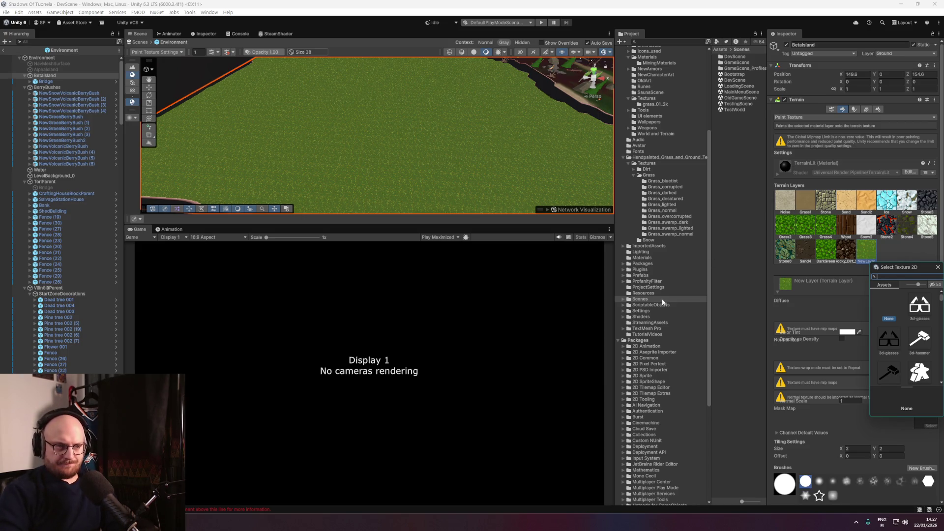
click(668, 211)
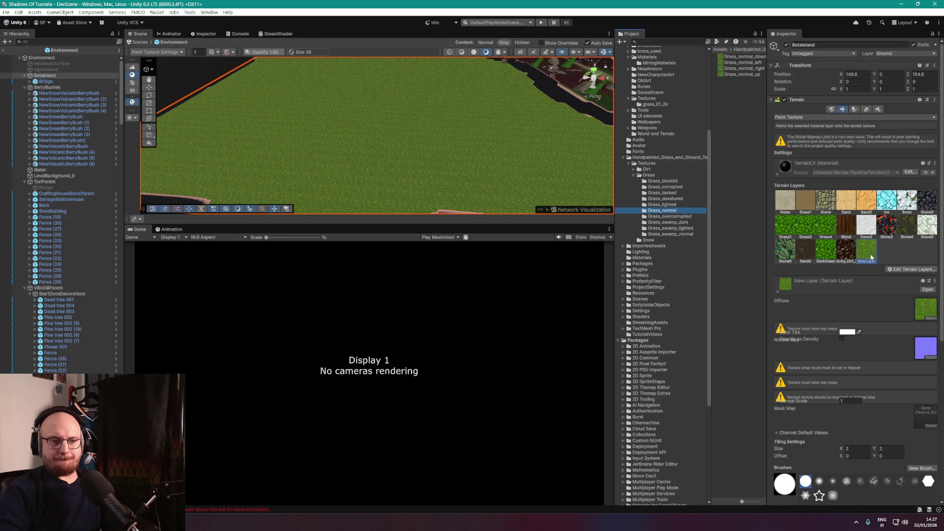
click(907, 269)
click(896, 270)
text(g)
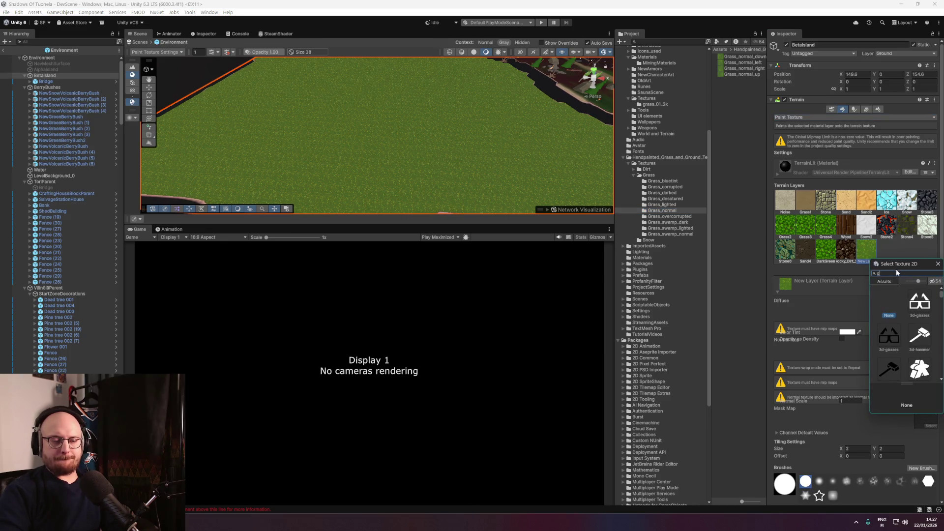
text(rass_normal)
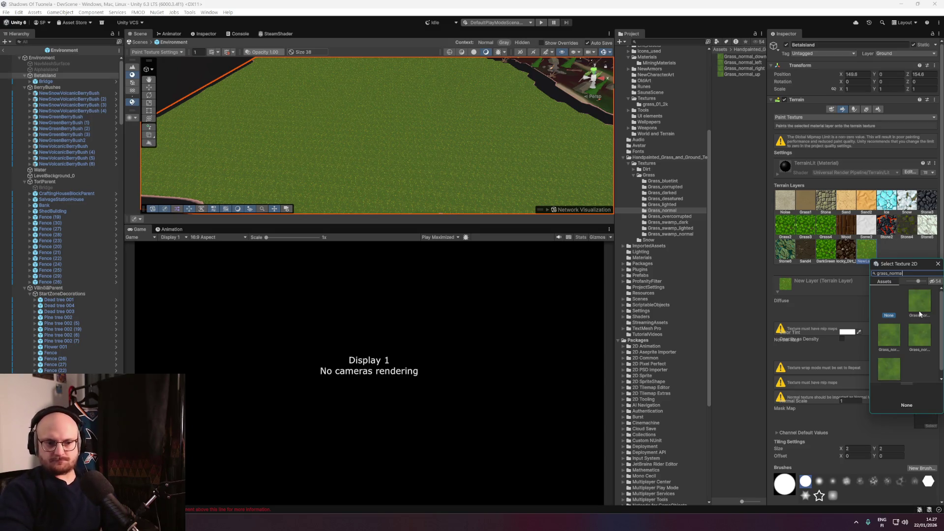
double_click(920, 315)
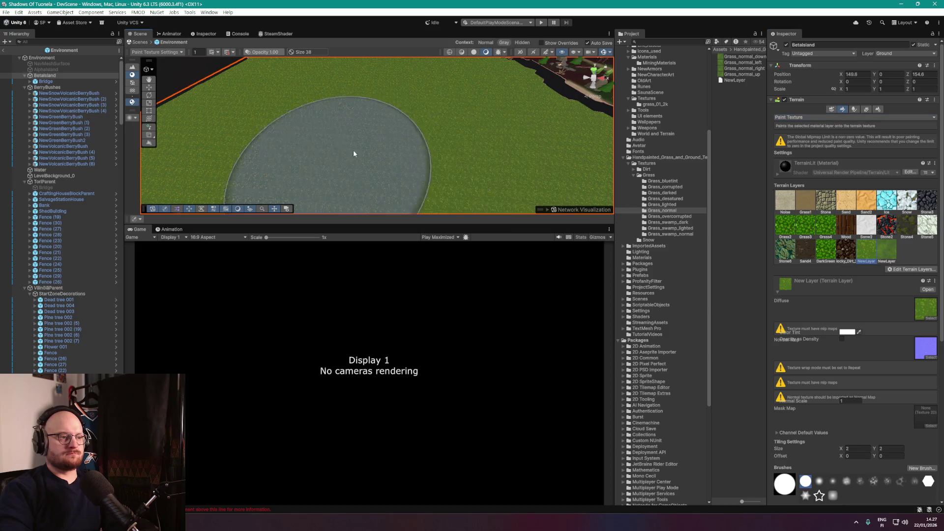
Select the new grass layer for painting and orbit to a low view of the terrain.
drag(414, 133, 431, 89)
click(887, 254)
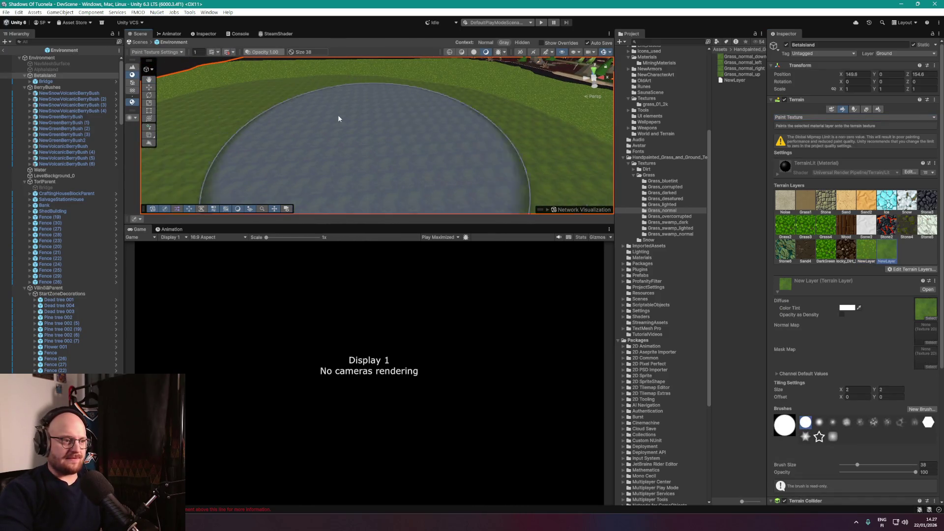
drag(338, 118, 420, 143)
scroll(down, 3)
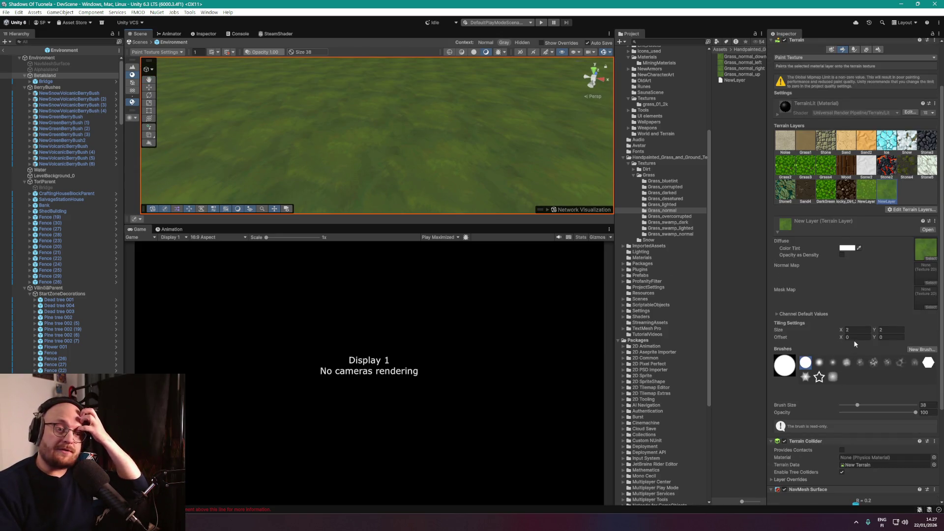
Set the grass layer's offset back to 0 and raise its tiling size from 3 to 5 to 10.
click(843, 339)
drag(842, 340, 866, 334)
text(0)
click(864, 331)
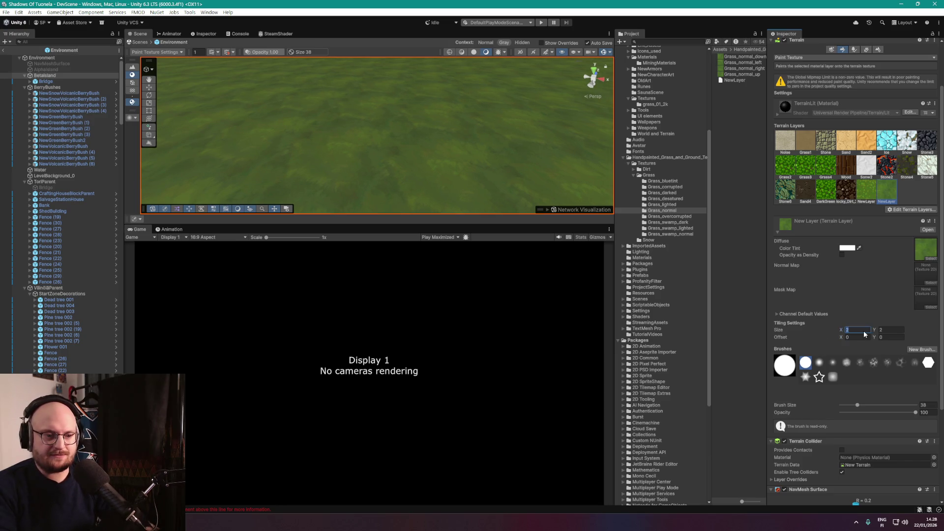
text(3)
key(Tab)
scroll(down, 3)
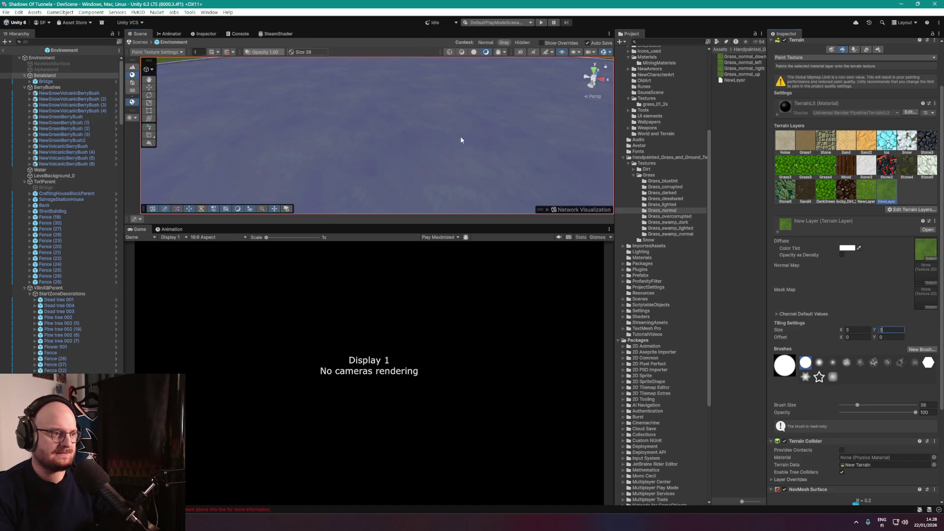
scroll(up, 3)
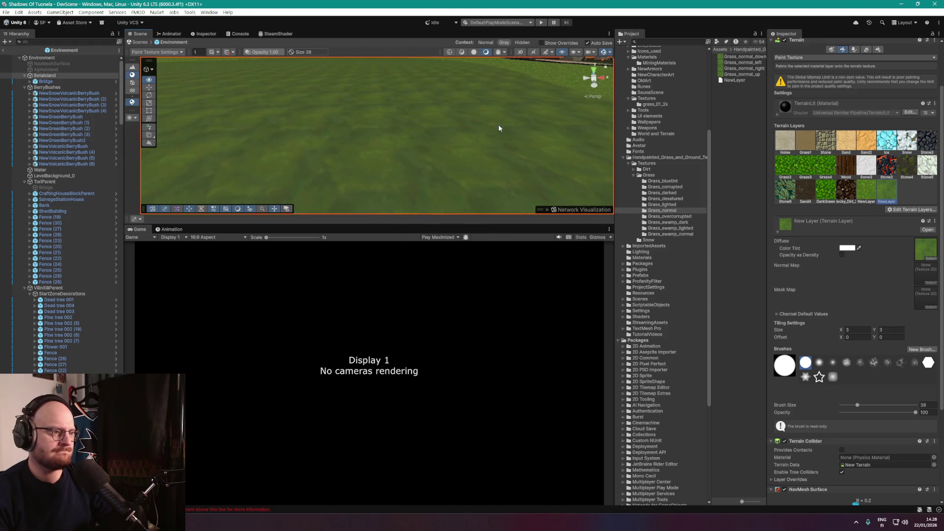
text(5)
key(Tab)
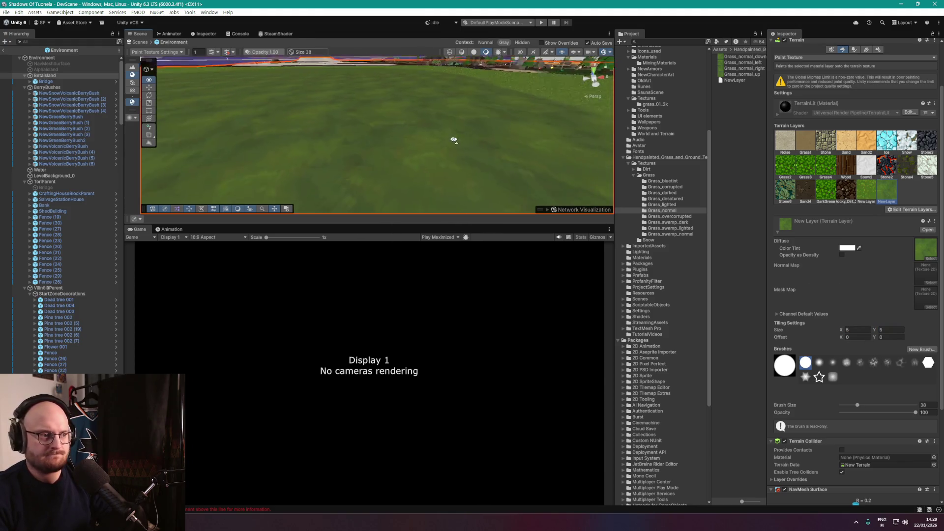
drag(451, 142, 609, 197)
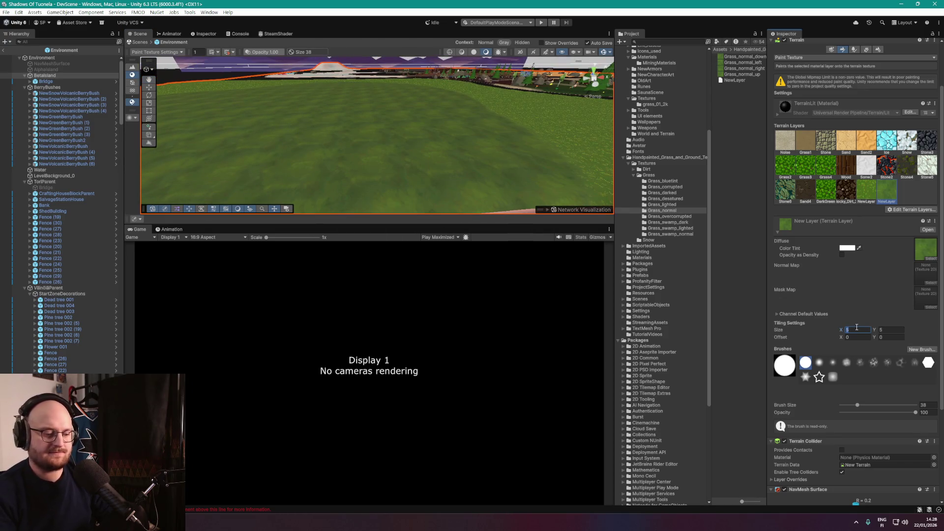
text(10)
key(Return)
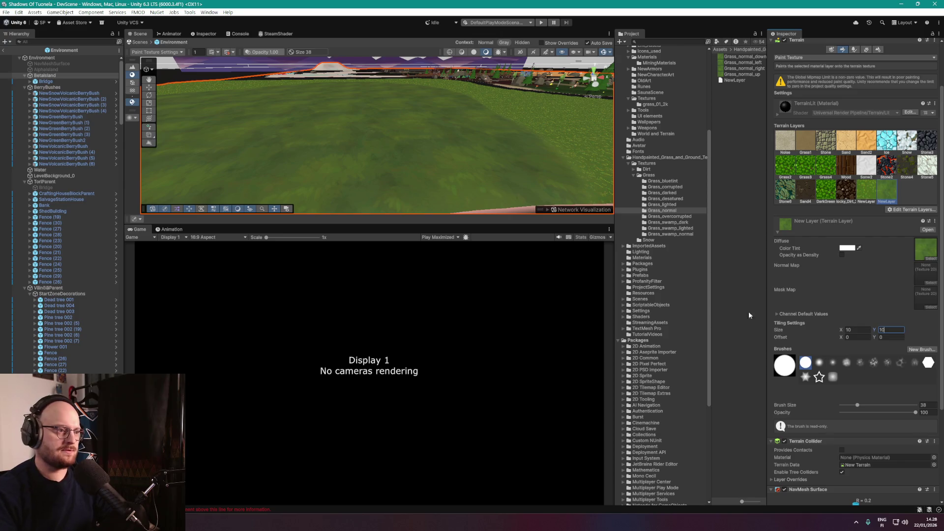
Fly the Scene camera down close over the grass field.
drag(492, 167, 439, 150)
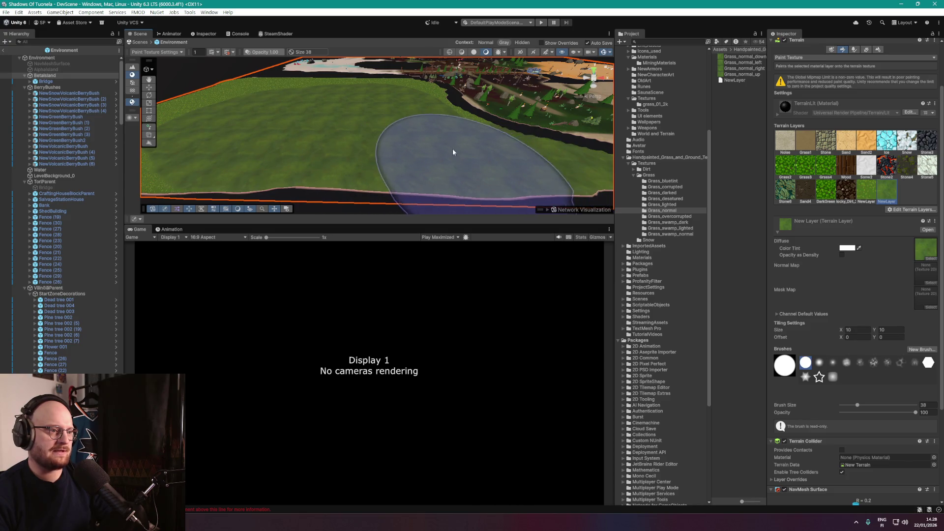
drag(313, 92, 258, 118)
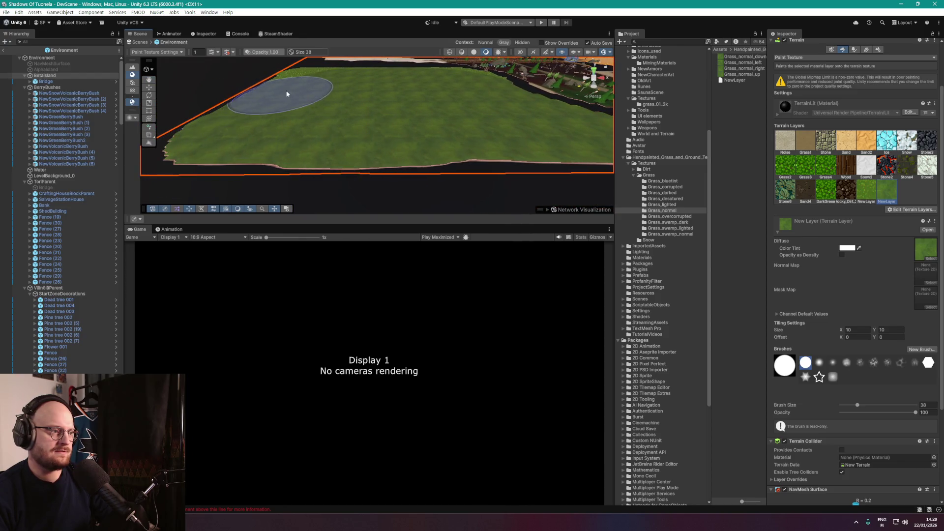
drag(317, 78, 412, 122)
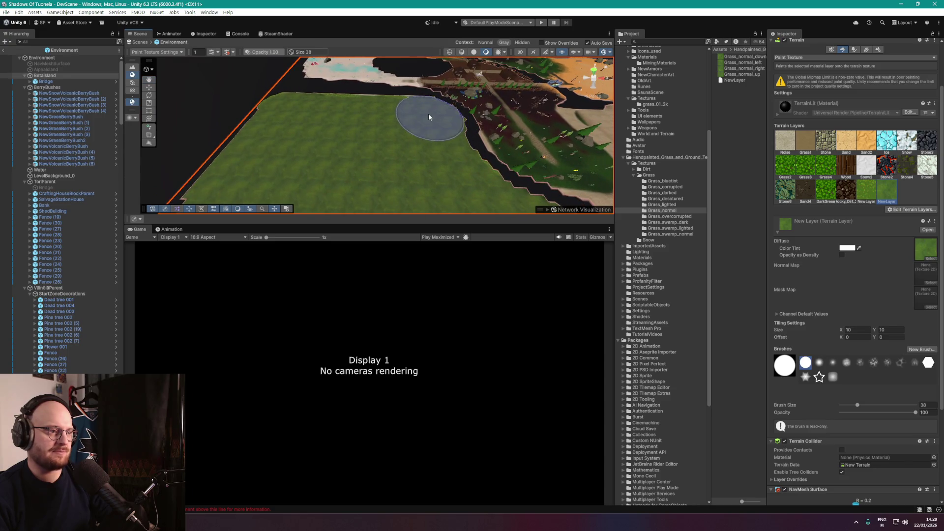
drag(320, 104, 400, 148)
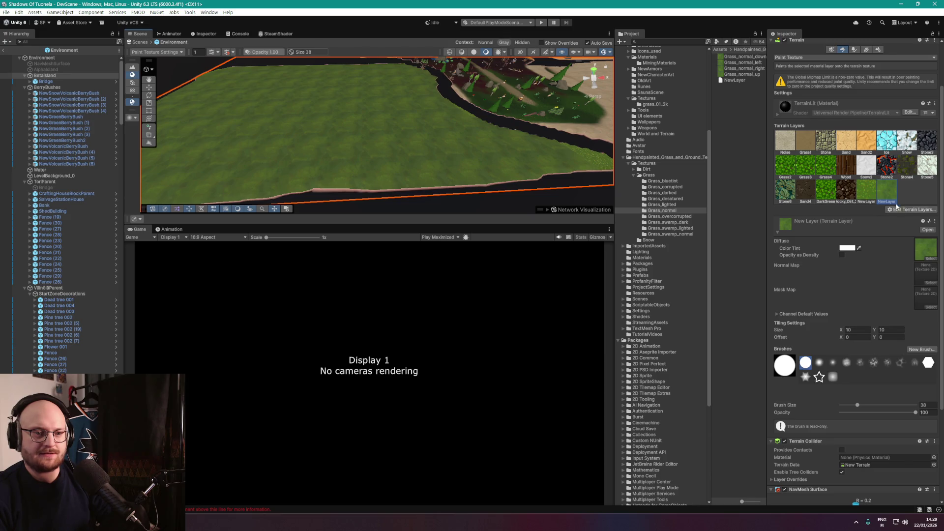
key(XF86AudioLowerVolume)
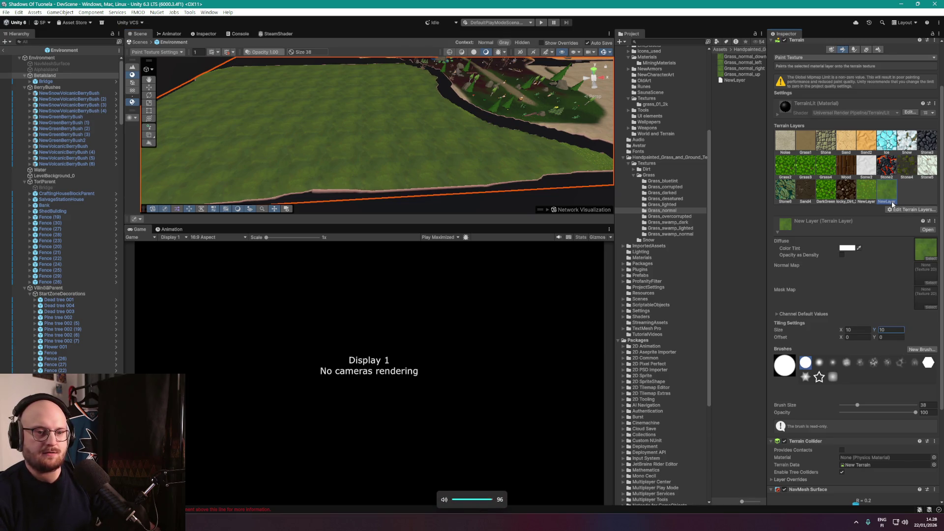
Rename the NewLayer asset to NewGrassLayer and reselect Betaisland in the Hierarchy.
key(XF86AudioLowerVolume)
key(XF86AudioLowerVolume)
click(730, 81)
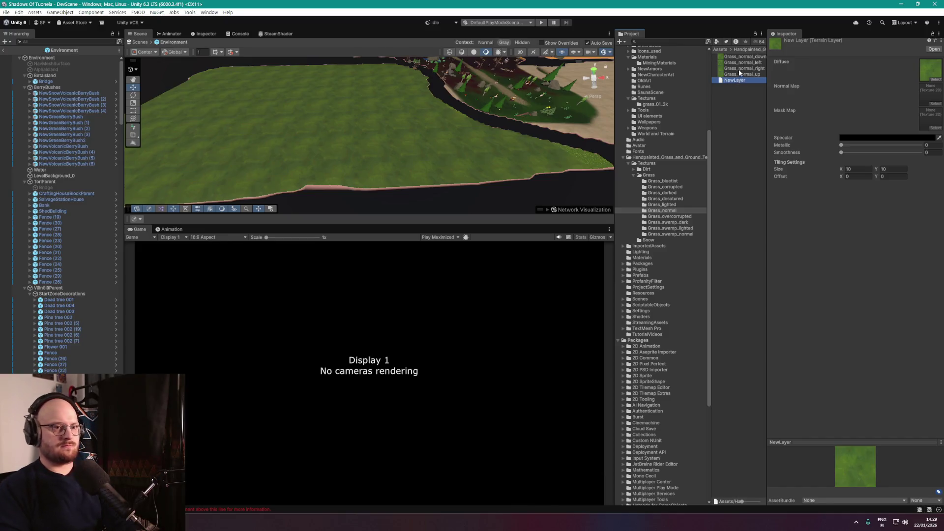
key(XF86AudioLowerVolume)
click(738, 81)
text(Grass)
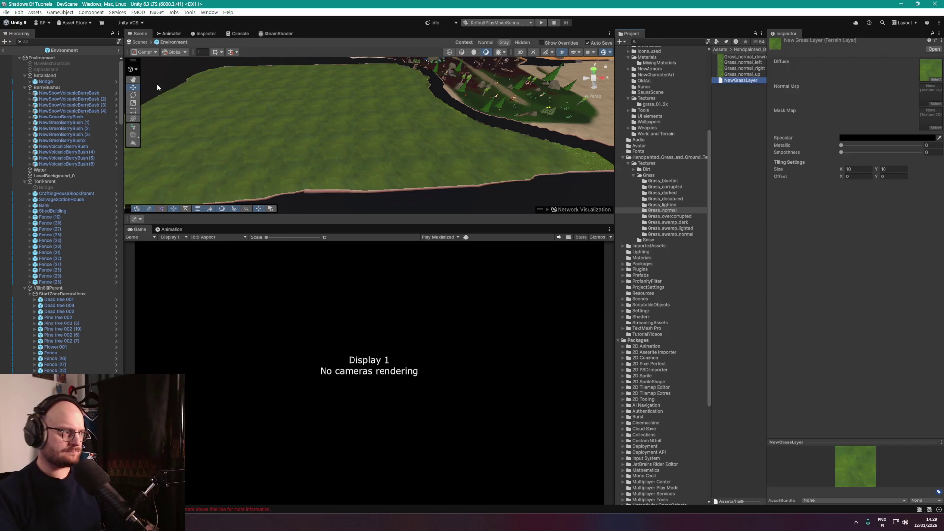
click(45, 75)
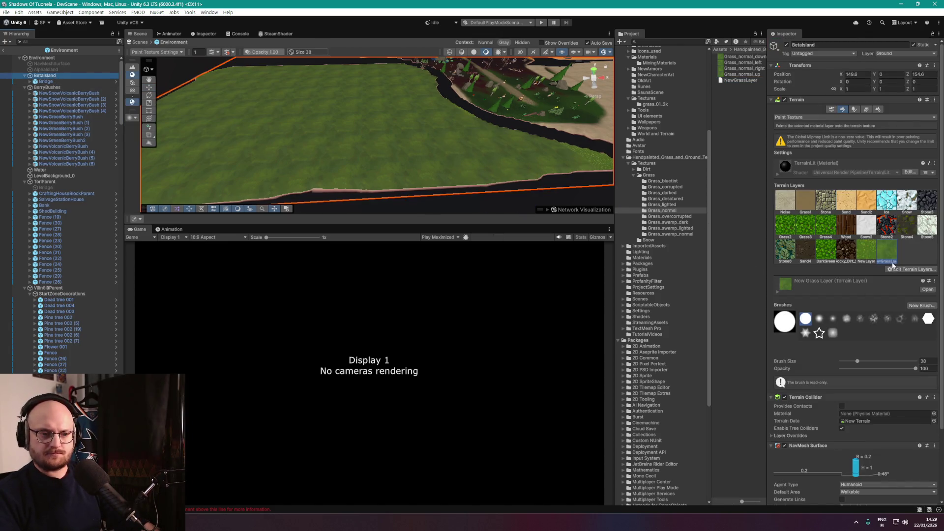
Create another terrain layer from a Grass_normal texture found by searching 'gr'.
click(889, 257)
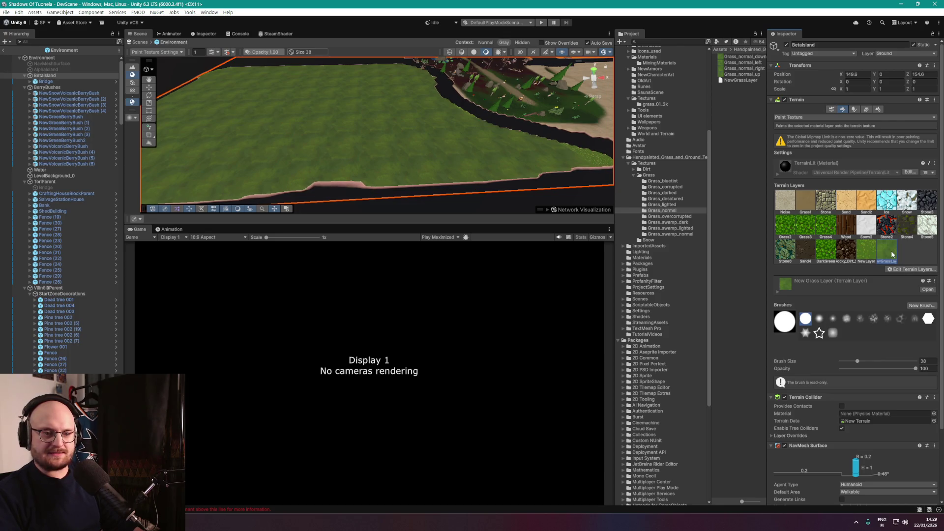
right_click(891, 260)
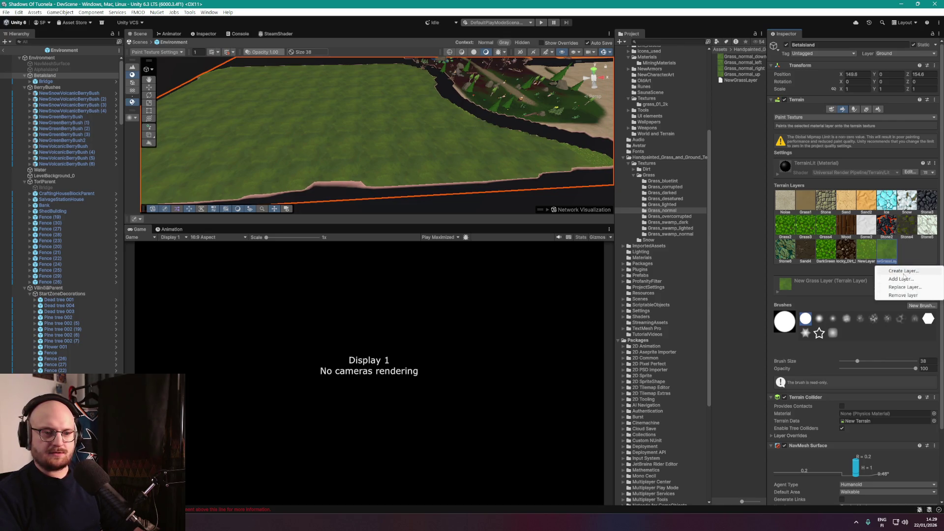
click(903, 271)
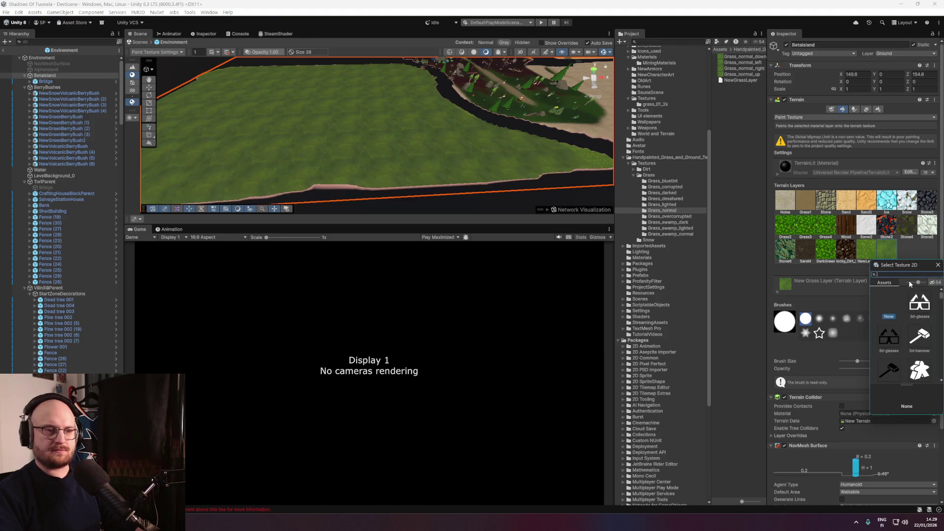
text(grass_normal)
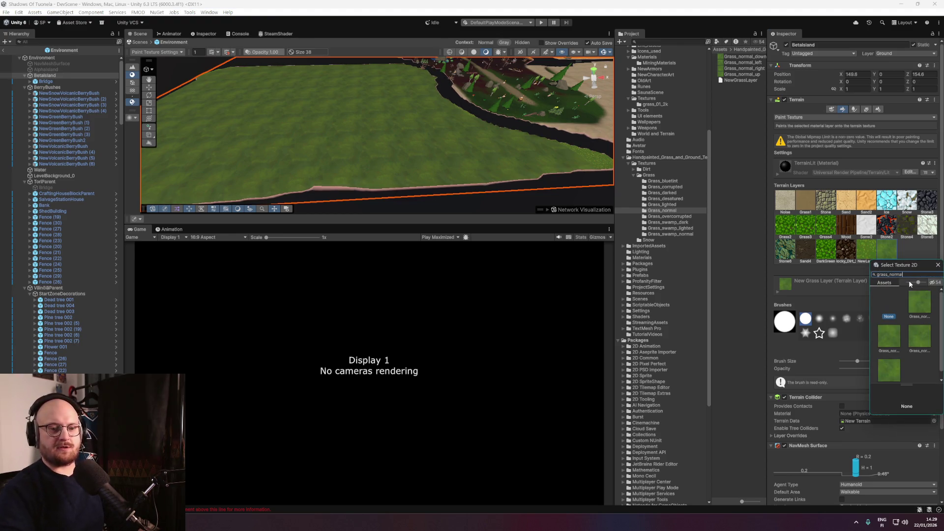
click(891, 337)
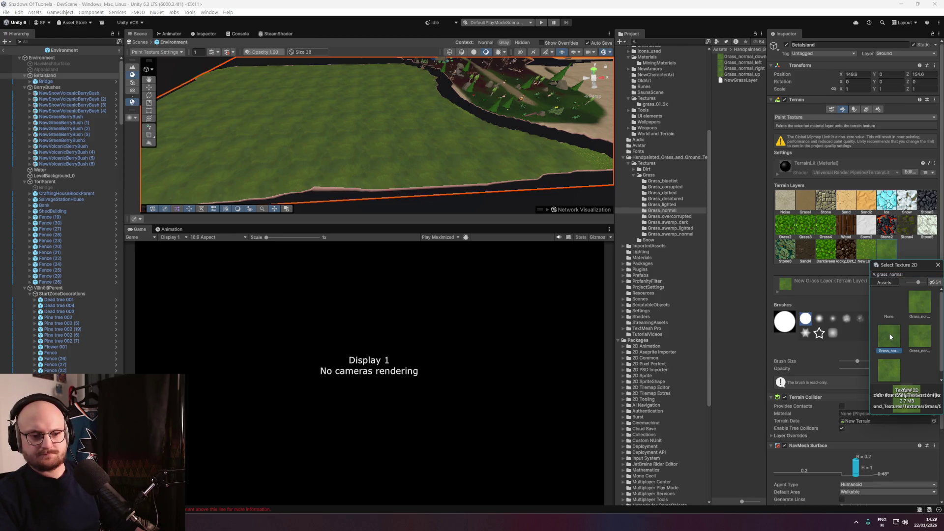
click(917, 317)
double_click(892, 342)
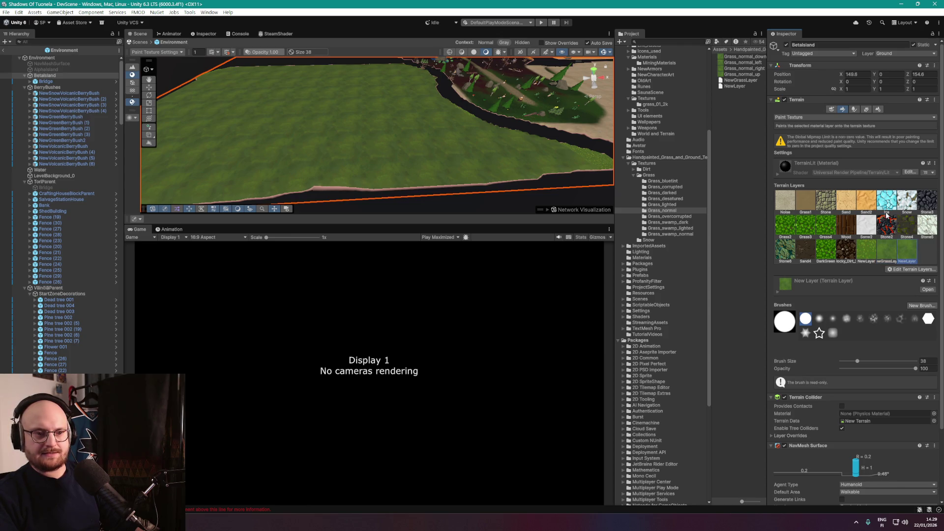
Scroll the Inspector to bring up the new layer's diffuse, normal map and tiling settings.
scroll(down, 3)
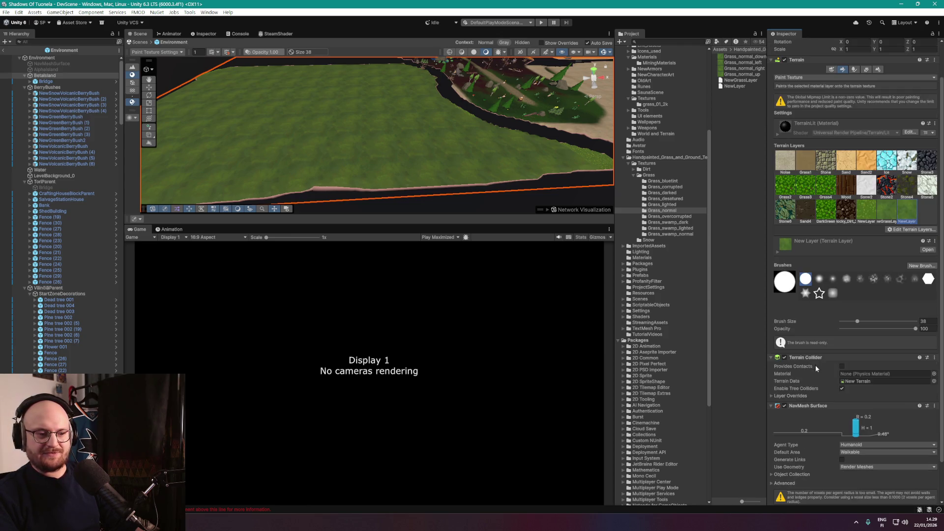
scroll(down, 3)
scroll(up, 3)
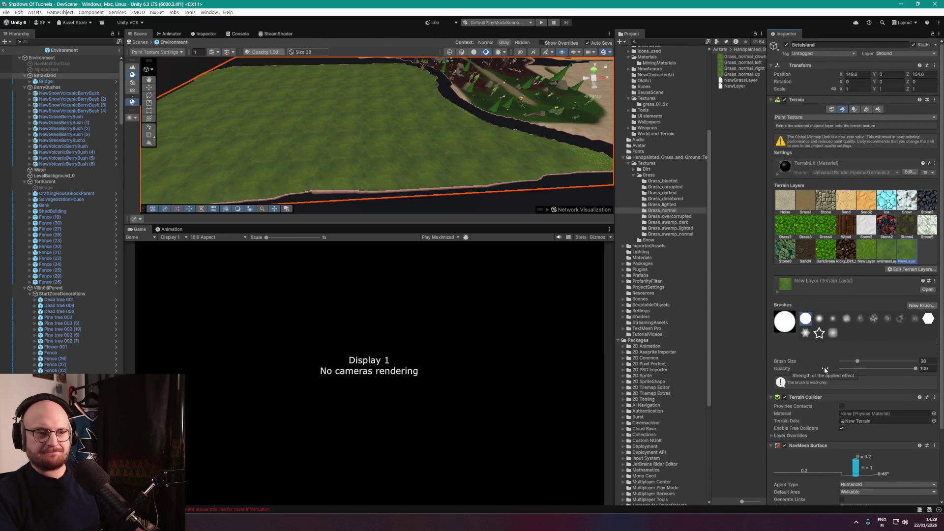
scroll(down, 3)
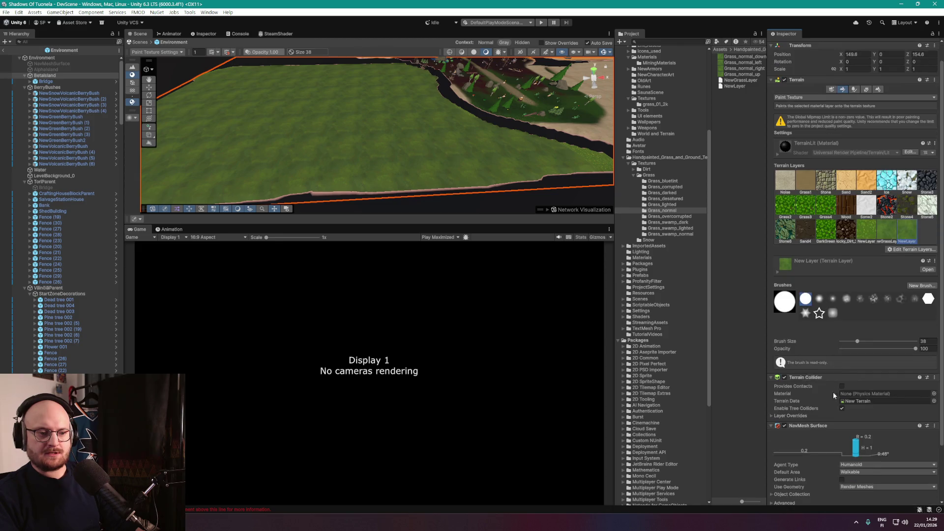
scroll(up, 3)
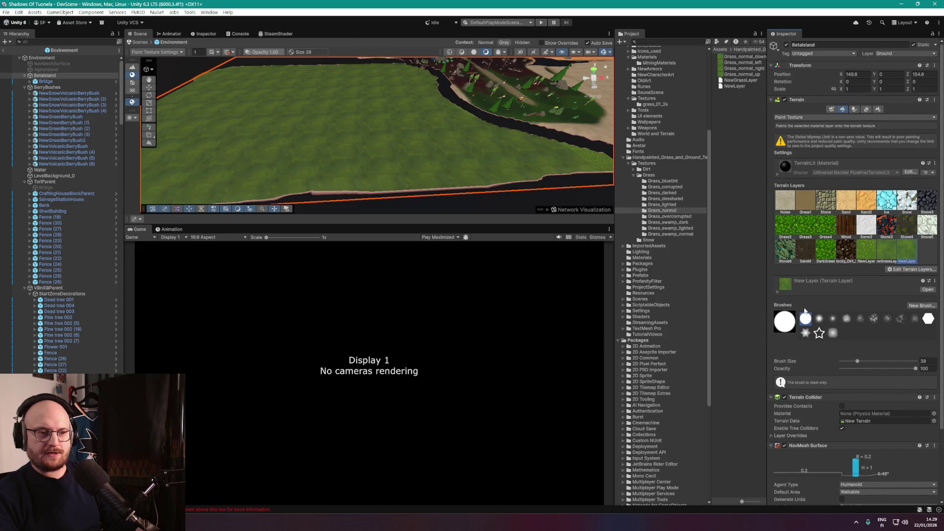
click(778, 291)
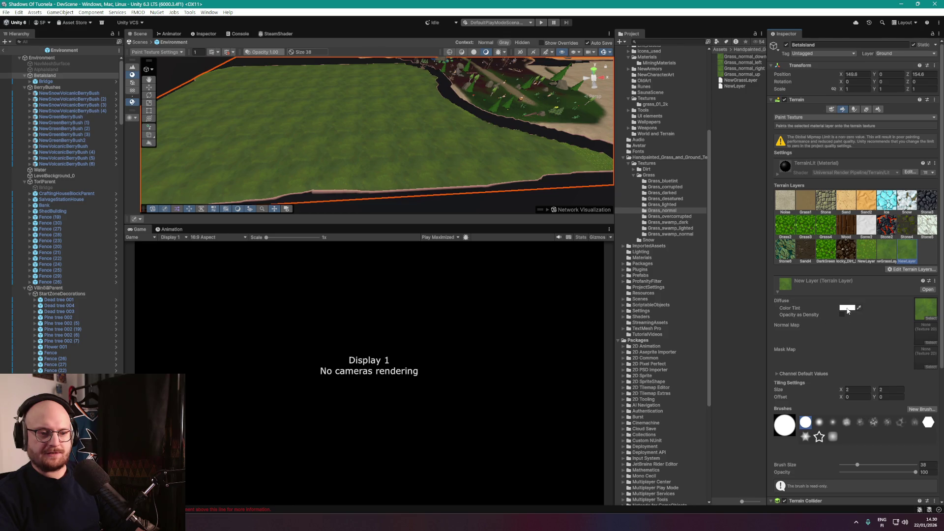
Change the new layer's Color Tint from white to grey 9F9F9F.
click(847, 308)
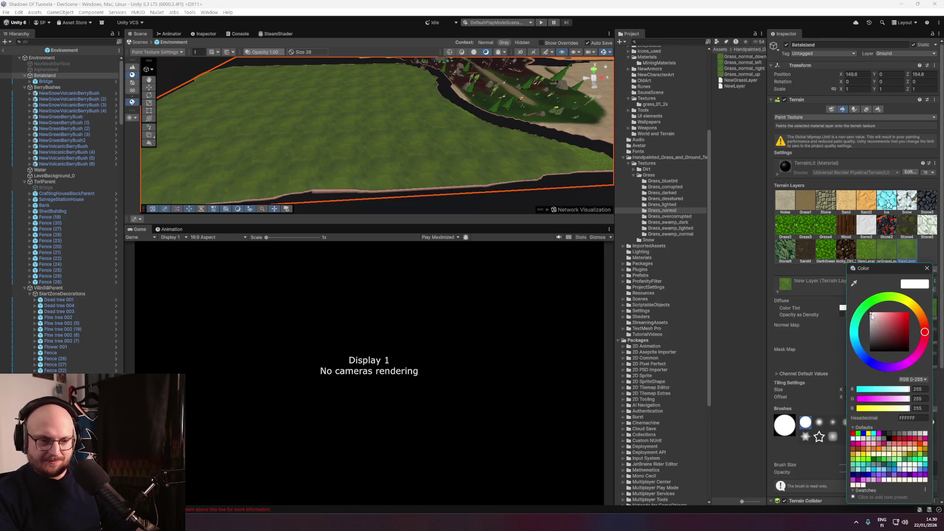
drag(872, 317, 867, 331)
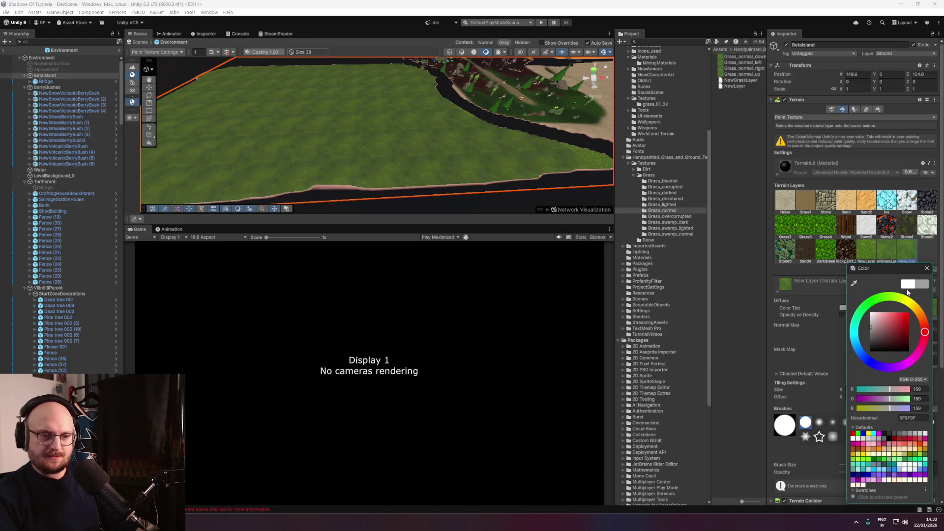
click(927, 268)
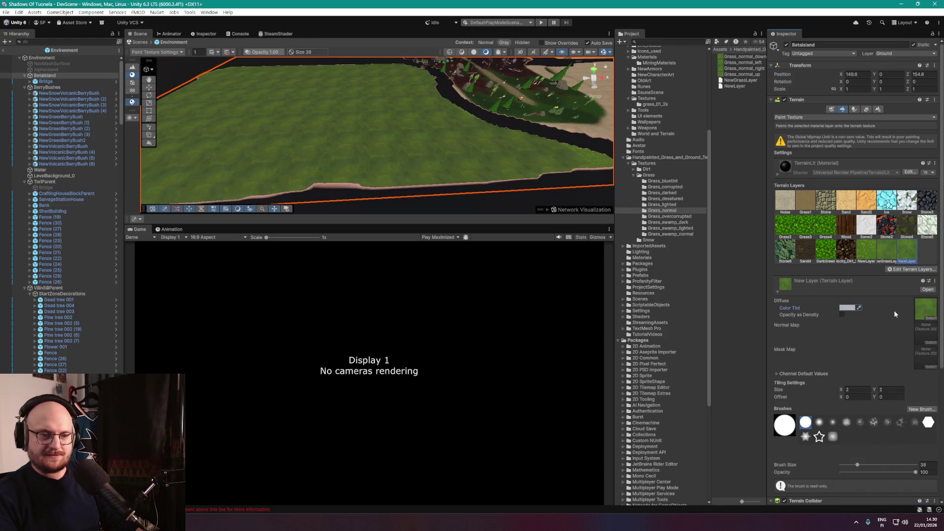
scroll(down, 3)
scroll(down, 3)
scroll(down, 3)
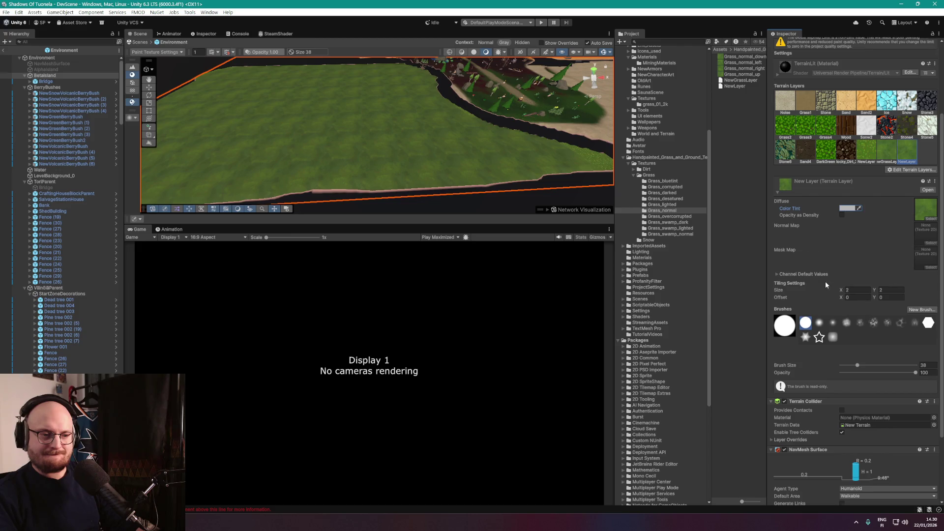
scroll(down, 3)
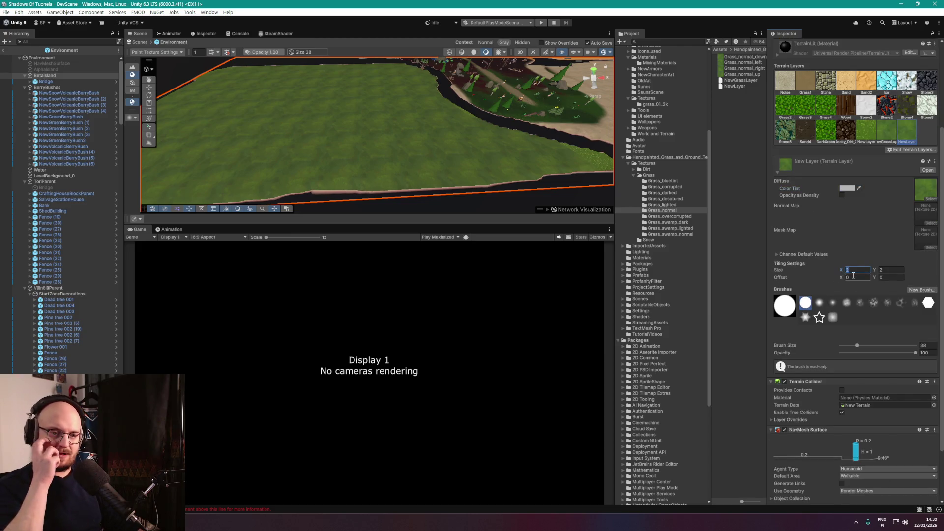
scroll(down, 3)
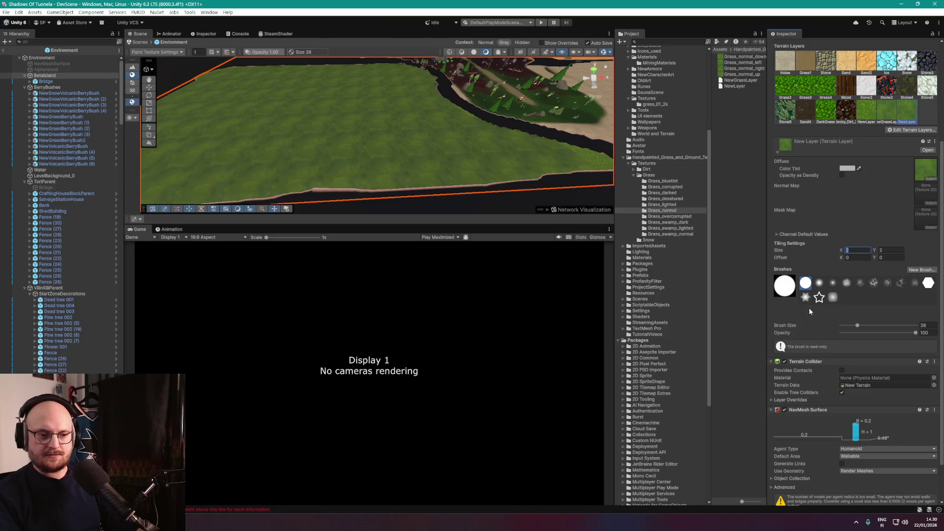
Choose a splotchy brush shape at opacity 35.8 and orbit close over the grass.
click(874, 282)
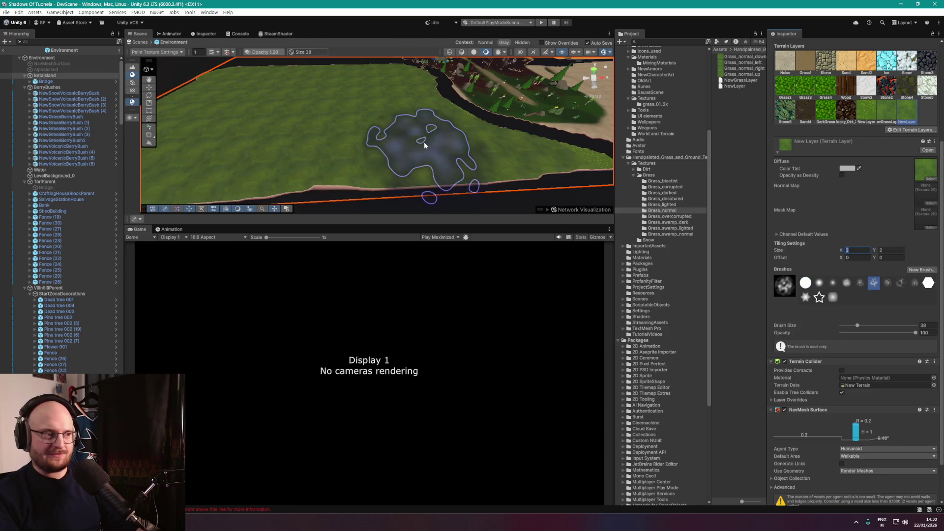
scroll(up, 3)
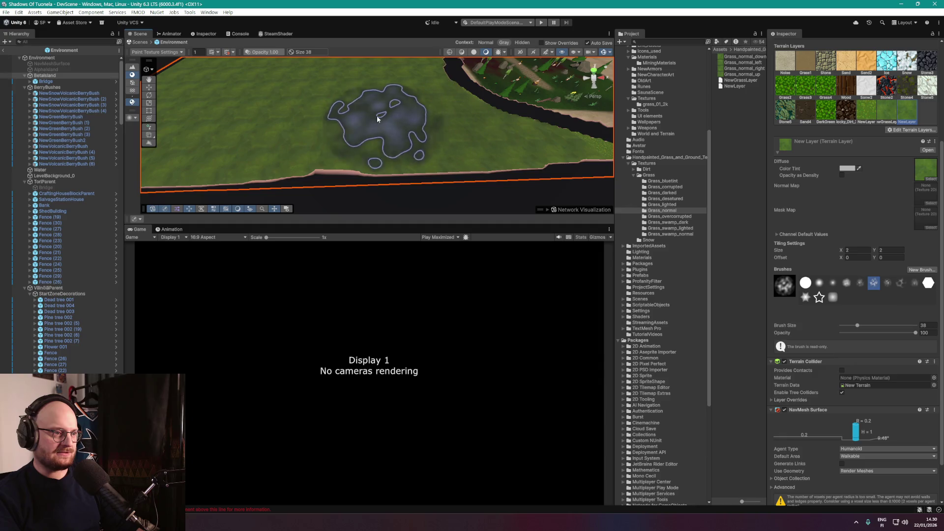
scroll(up, 3)
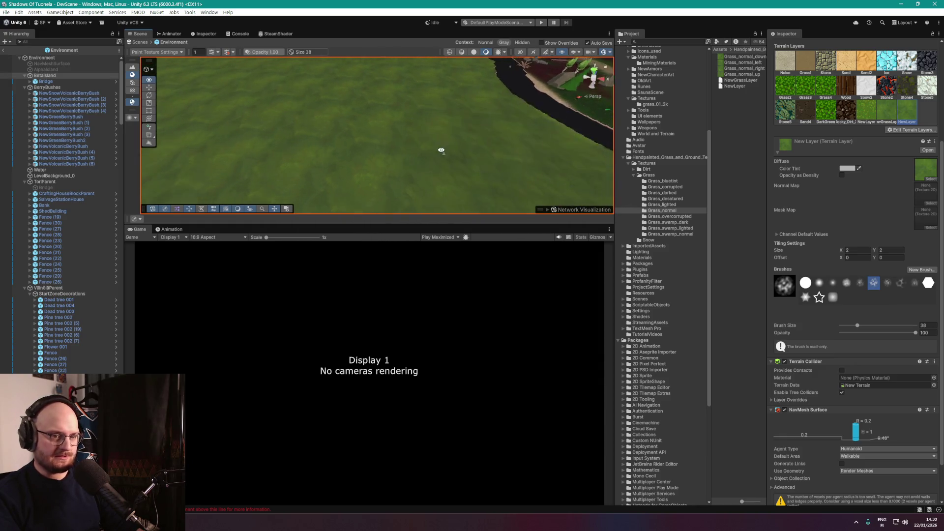
scroll(down, 3)
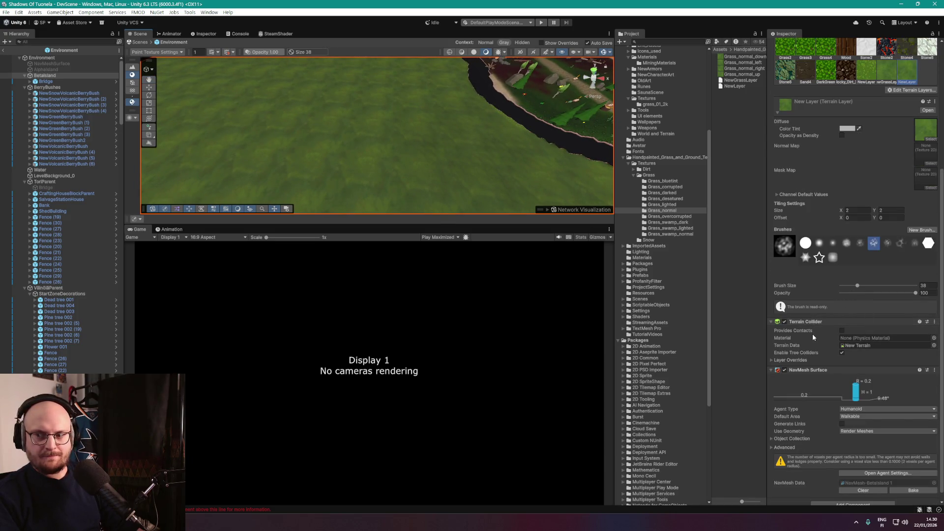
scroll(down, 3)
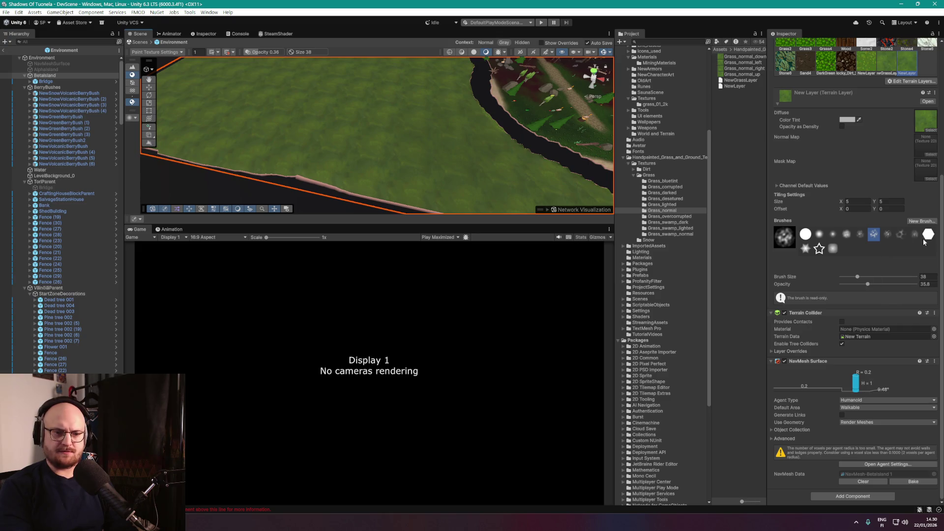
click(890, 236)
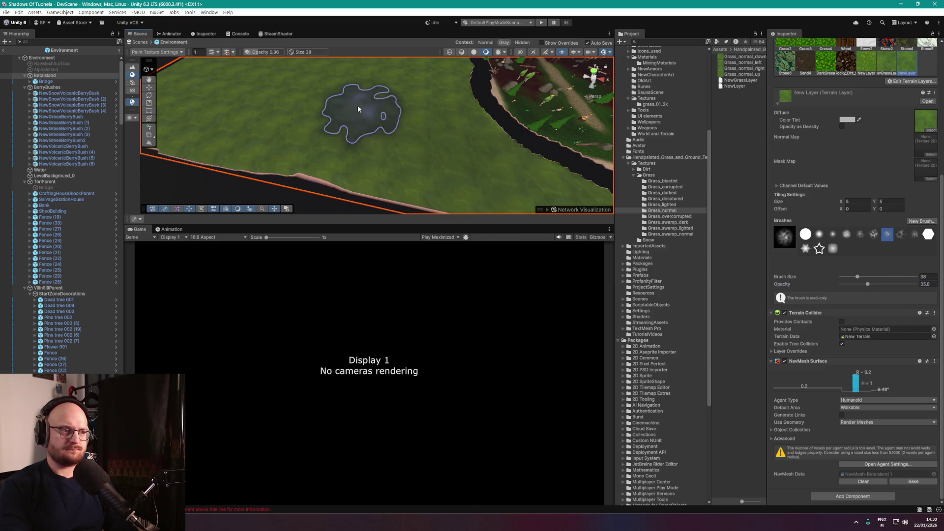
drag(280, 118, 386, 116)
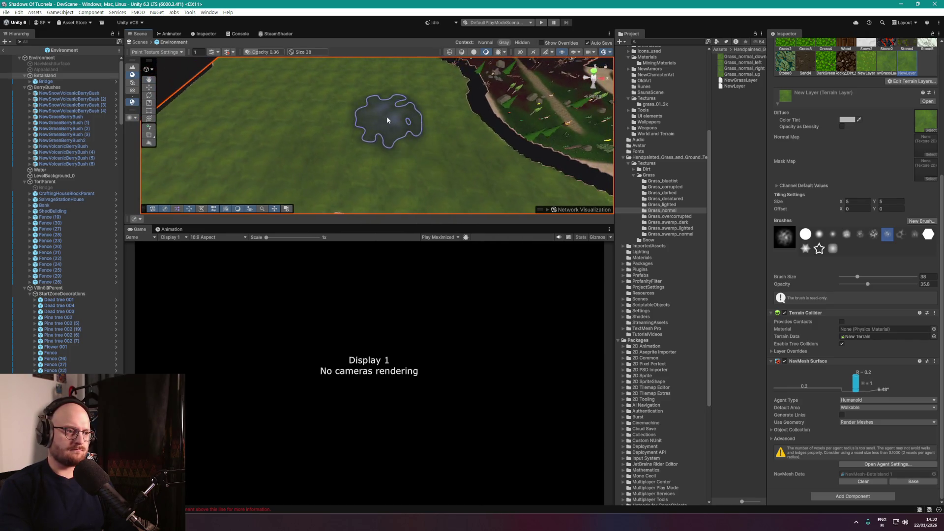
drag(389, 152, 458, 97)
Select the second NewLayer grass layer and begin editing its tiling Size X.
scroll(down, 3)
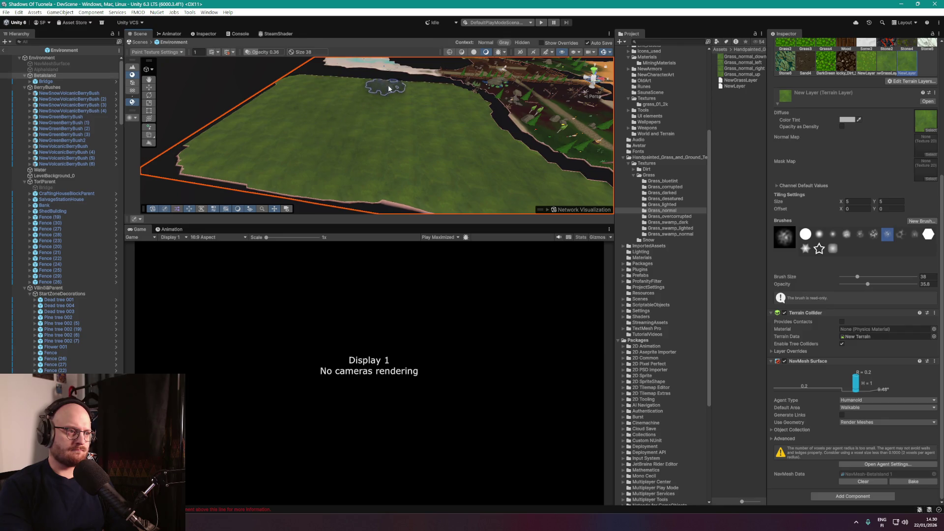
drag(388, 89, 526, 146)
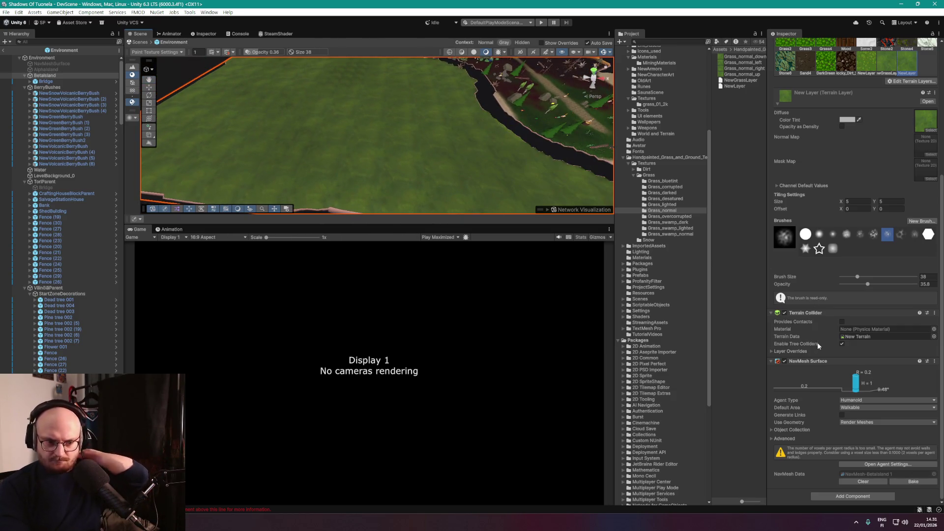
scroll(up, 3)
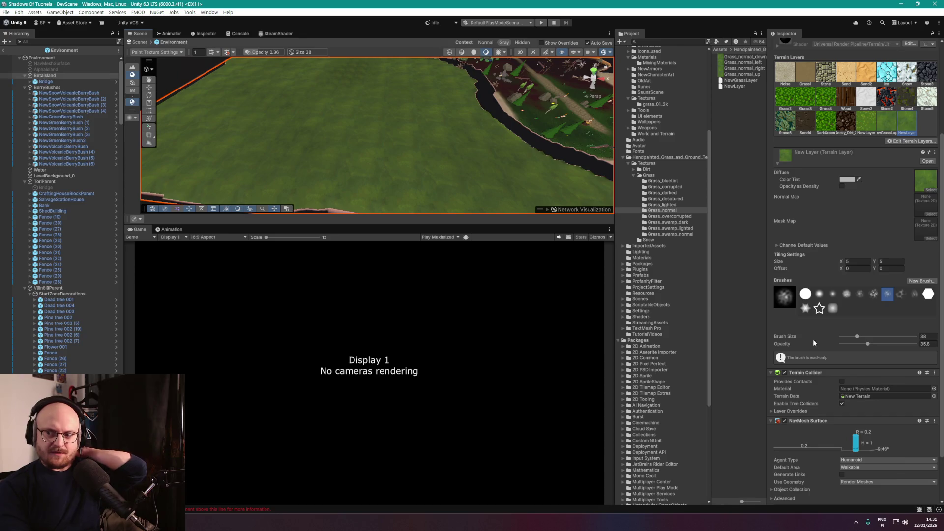
click(868, 129)
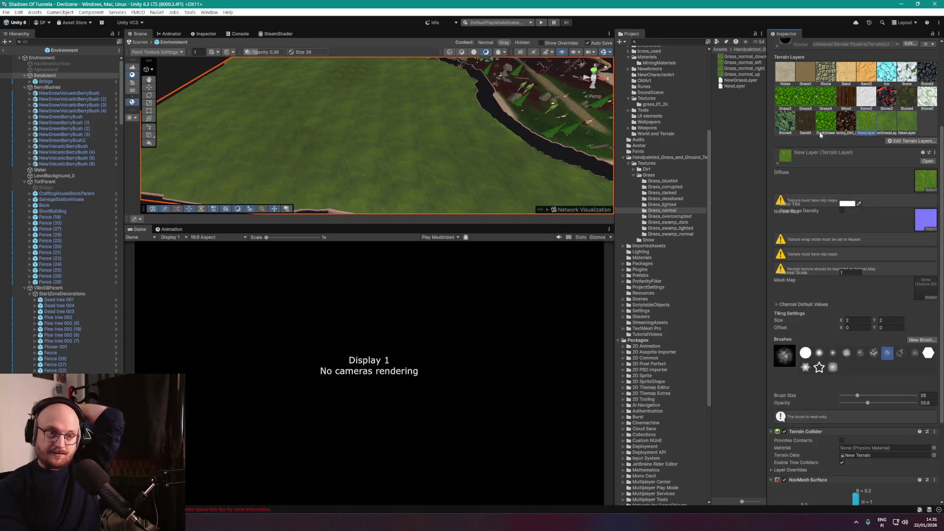
scroll(down, 3)
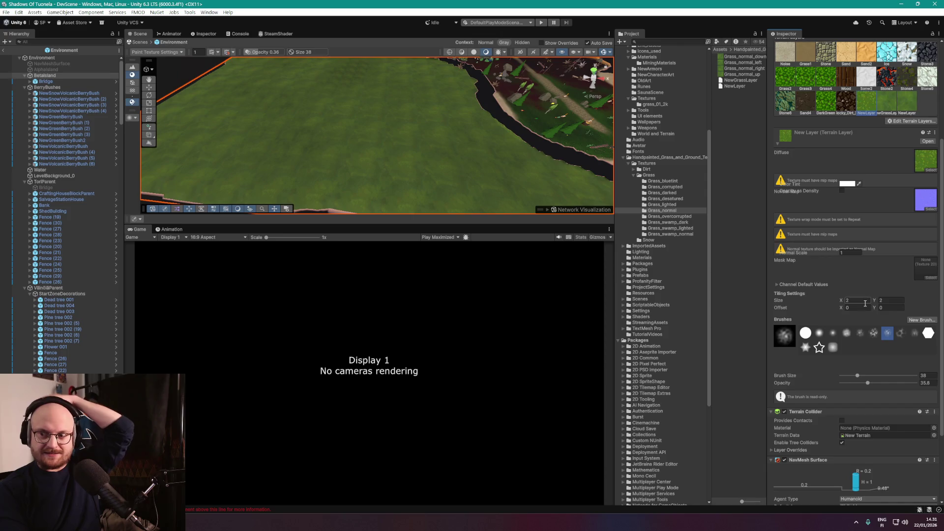
click(861, 300)
text(5)
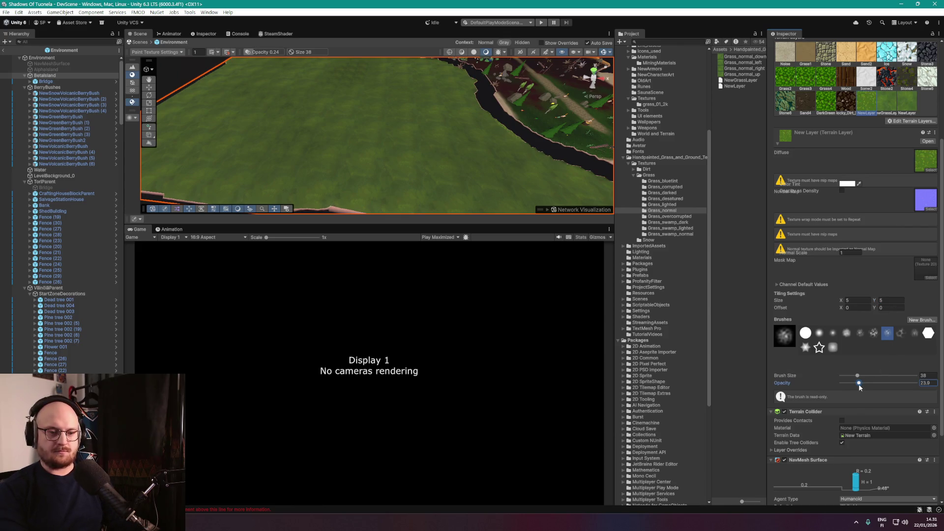
Orbit and zoom the Scene view low over the grass field and toward the far shore.
drag(464, 143, 327, 91)
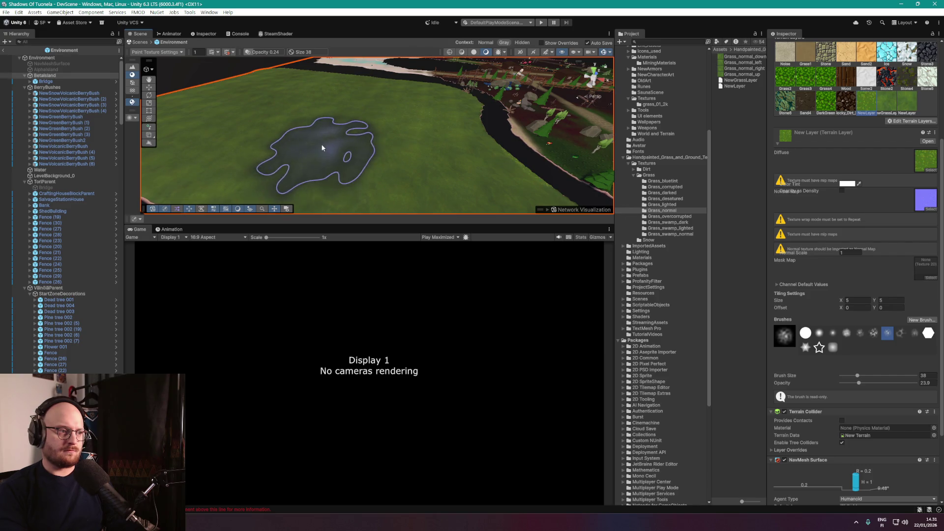
drag(326, 148, 295, 116)
drag(485, 137, 497, 99)
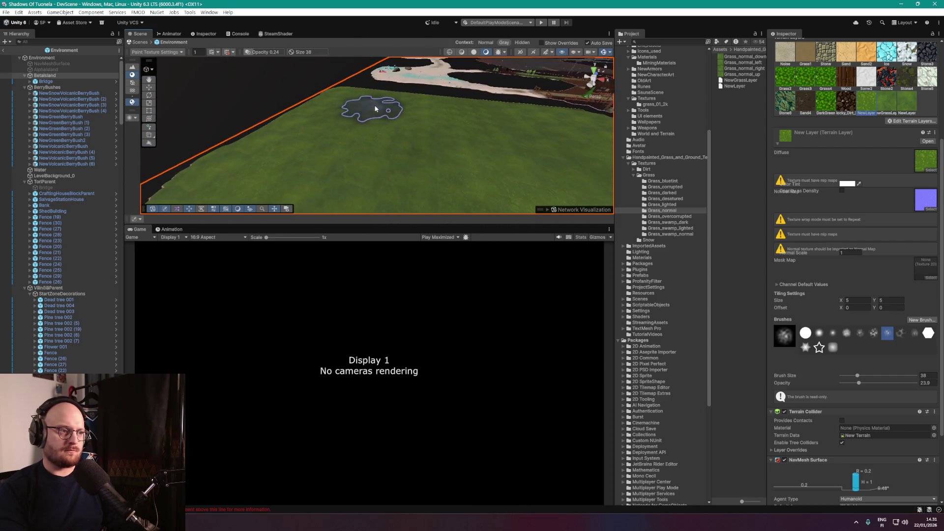
drag(531, 165, 529, 172)
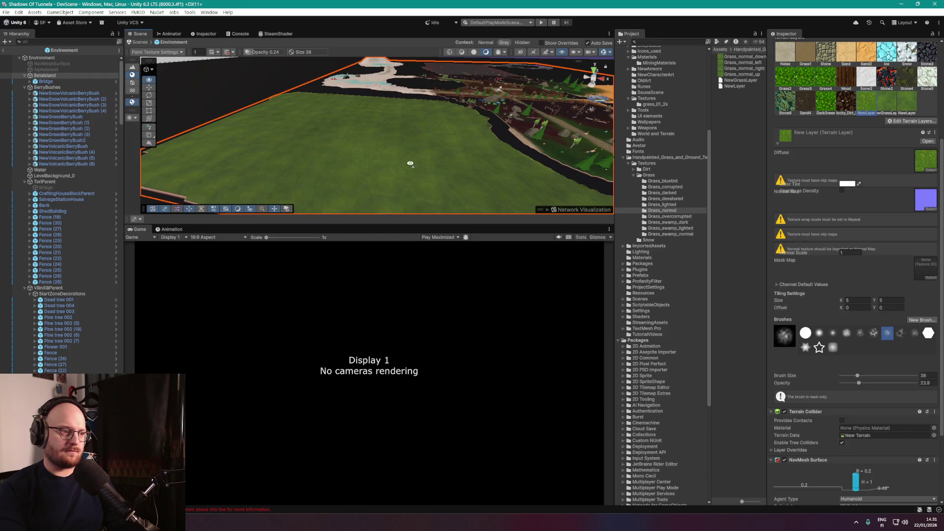
drag(410, 163, 411, 182)
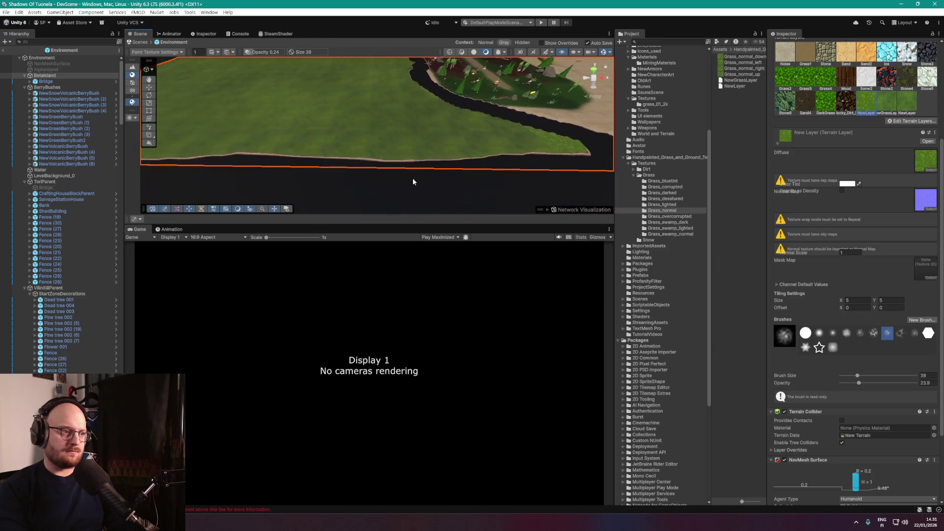
drag(413, 181, 381, 114)
scroll(up, 3)
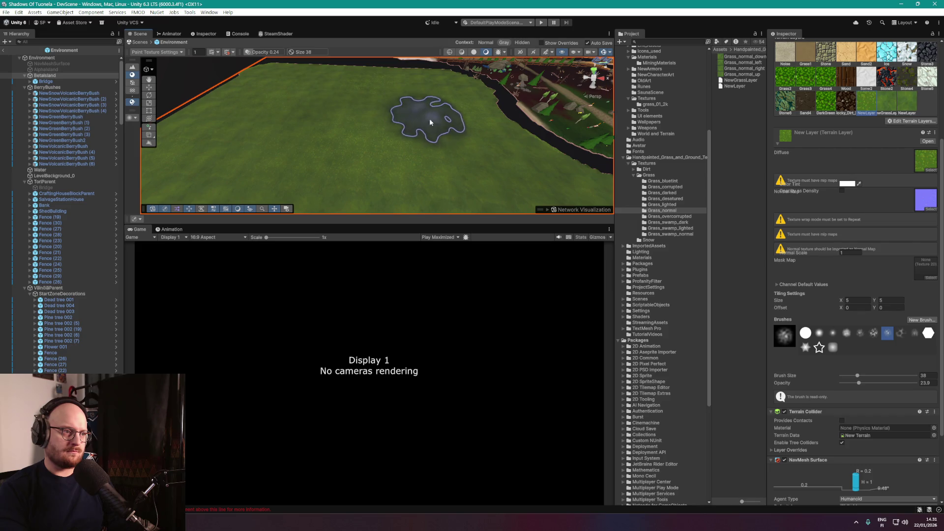
drag(526, 171, 423, 108)
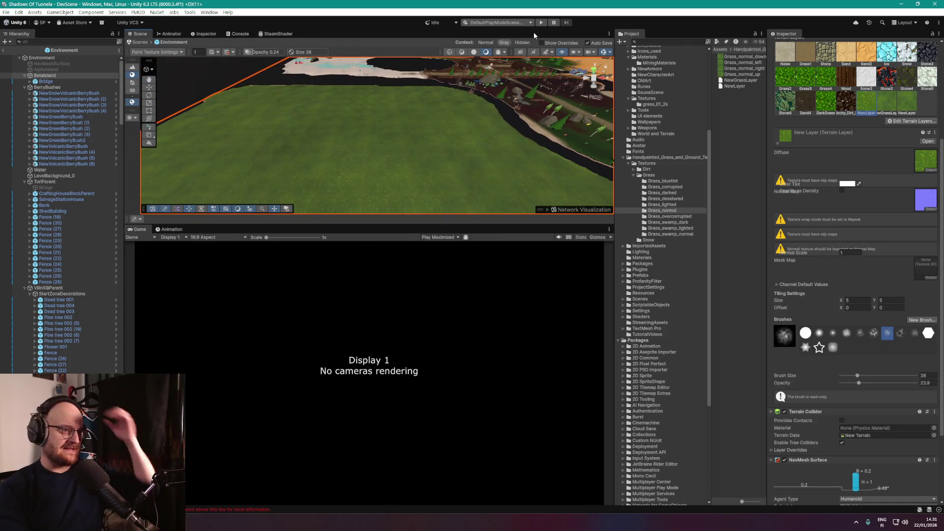
Enter play mode and host a game from the menu.
click(540, 23)
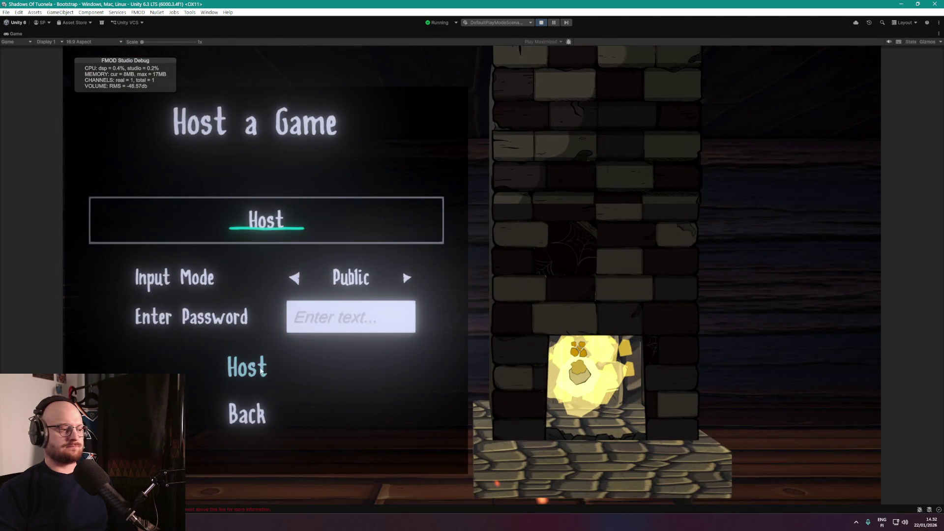
click(248, 369)
click(283, 370)
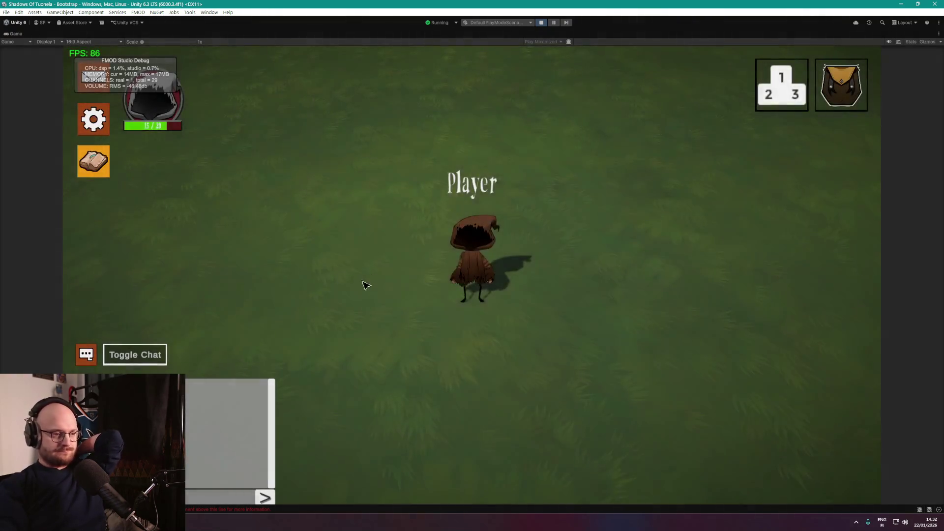
Walk the player back and forth across the mottled grass, then stop play mode.
click(373, 290)
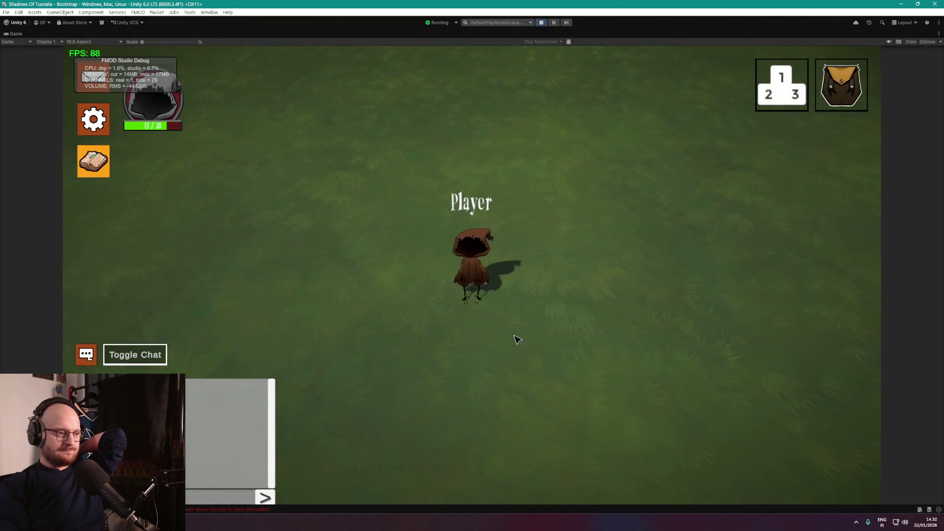
click(597, 305)
click(612, 258)
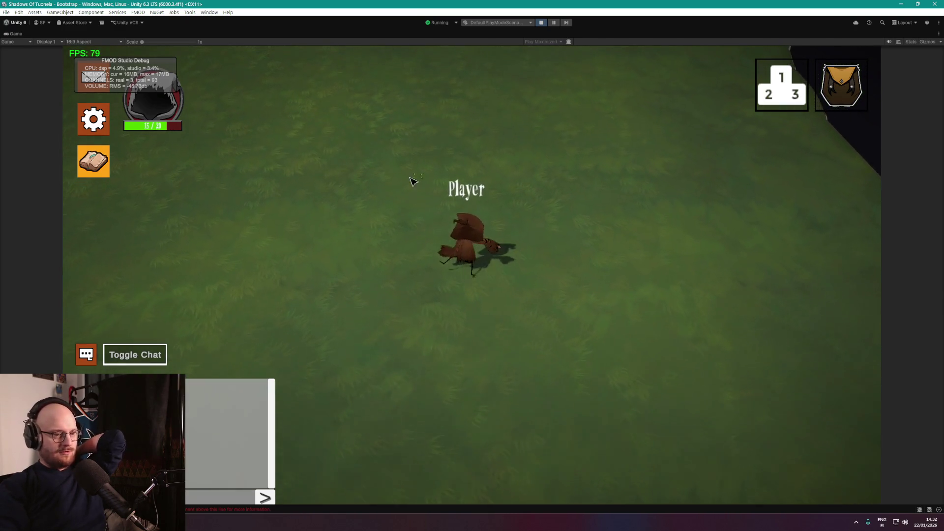
click(369, 226)
drag(354, 261, 426, 383)
click(336, 319)
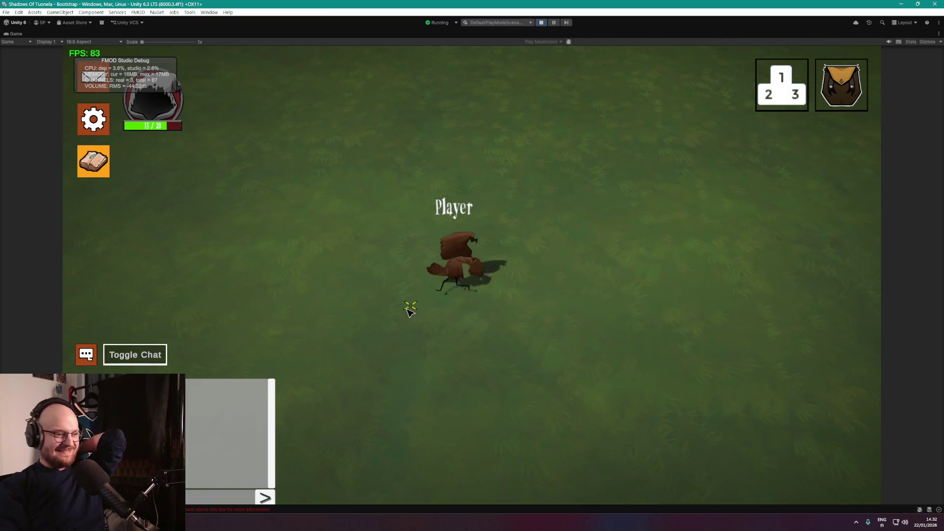
click(403, 322)
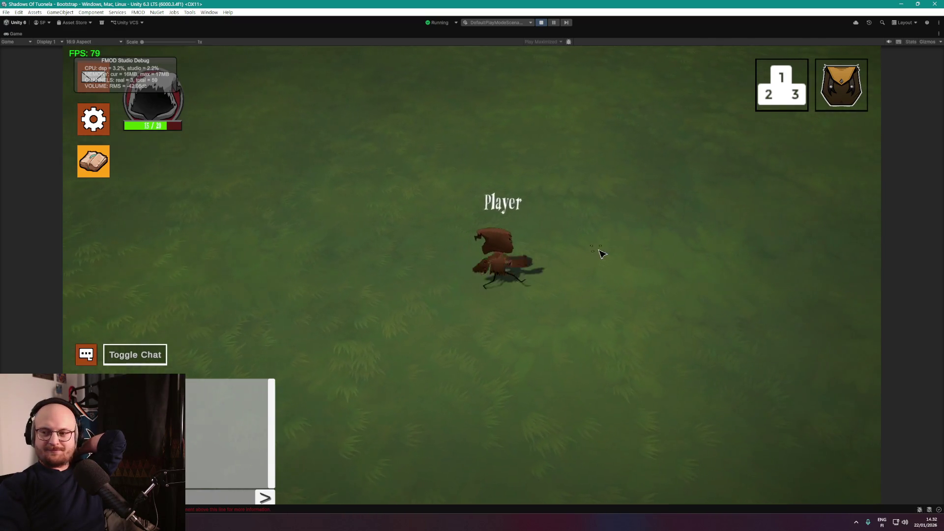
click(597, 244)
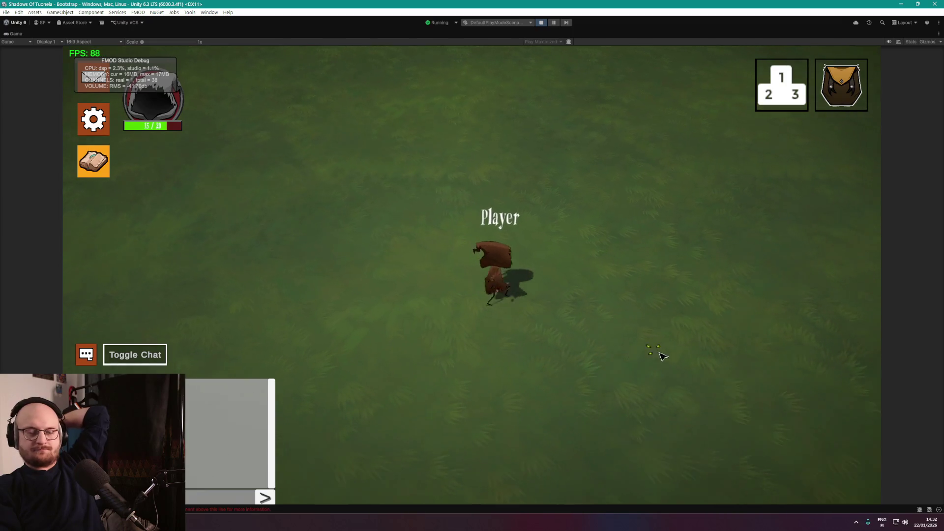
click(674, 324)
click(676, 357)
click(676, 322)
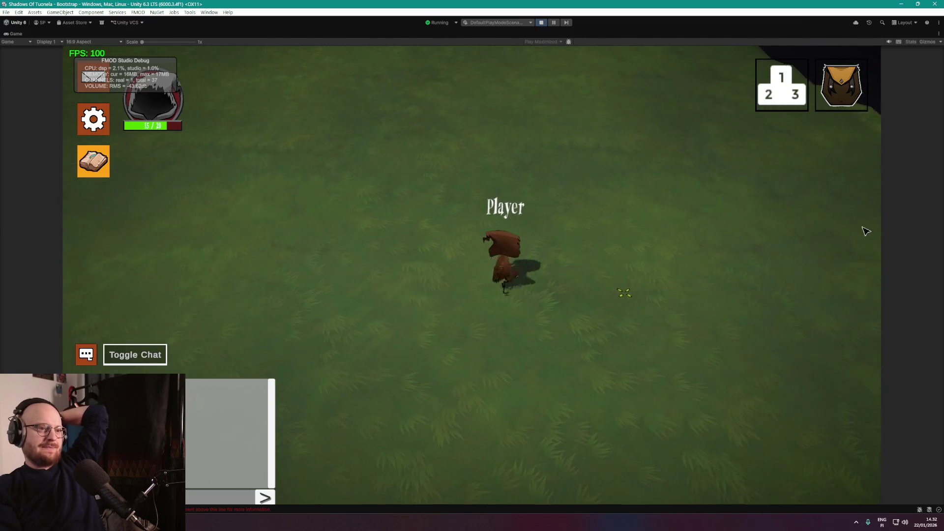
click(301, 251)
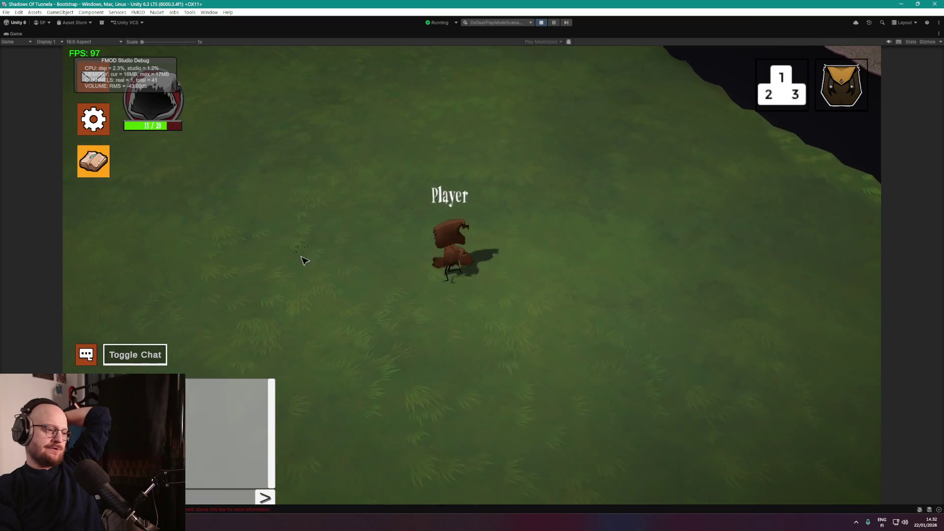
click(353, 330)
click(371, 343)
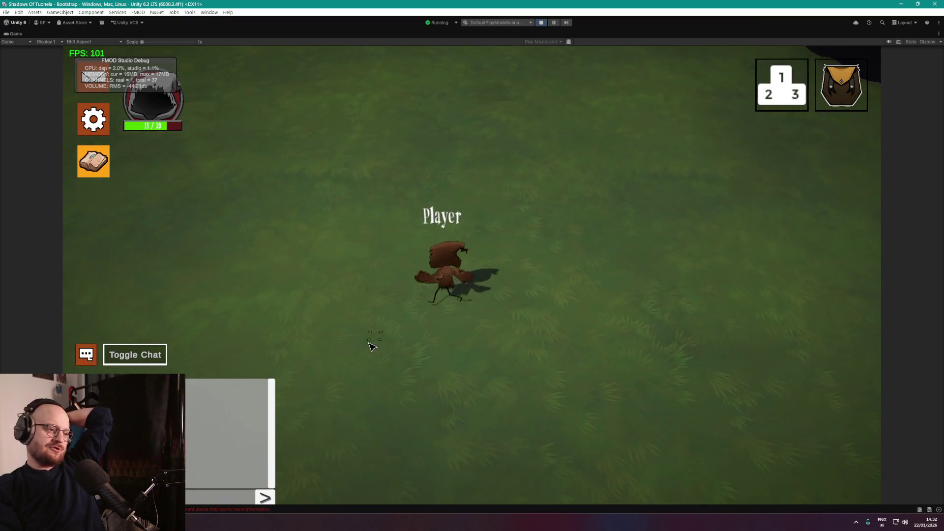
click(373, 282)
click(363, 334)
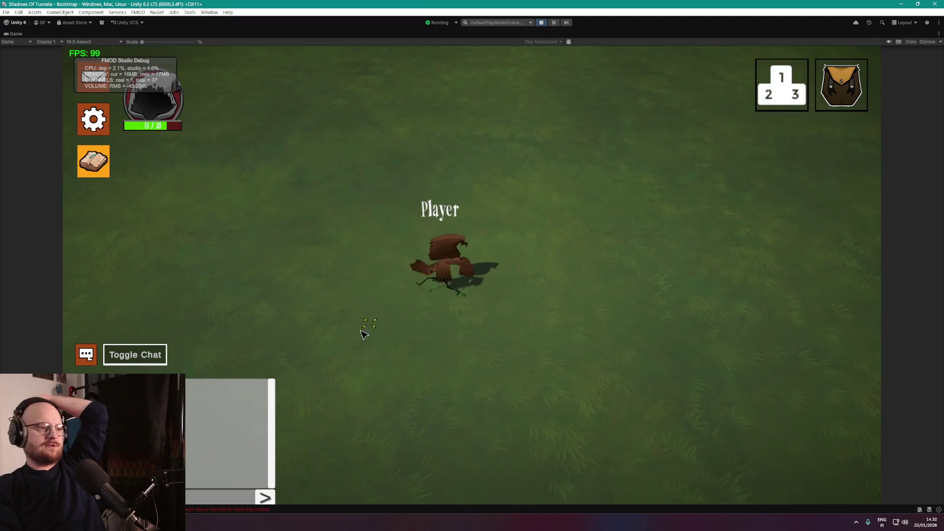
click(354, 333)
click(325, 344)
click(401, 400)
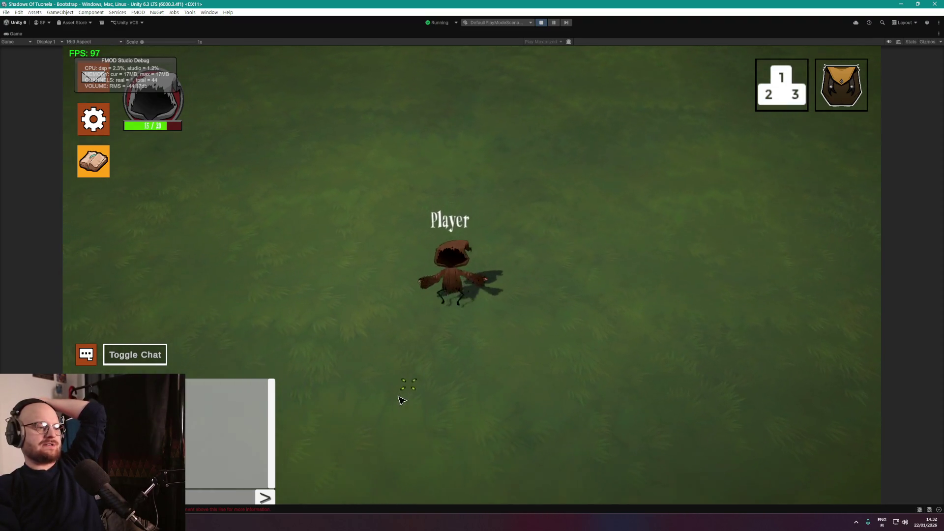
click(333, 344)
click(284, 306)
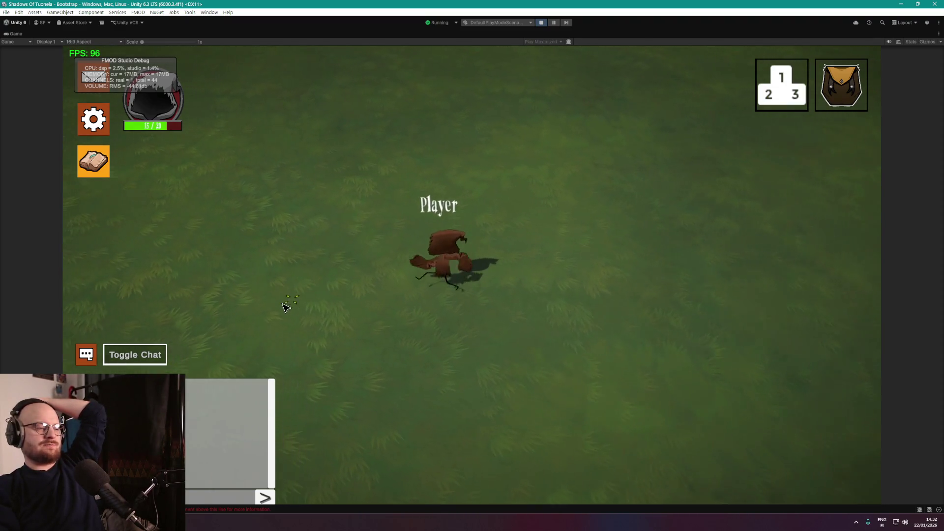
click(399, 120)
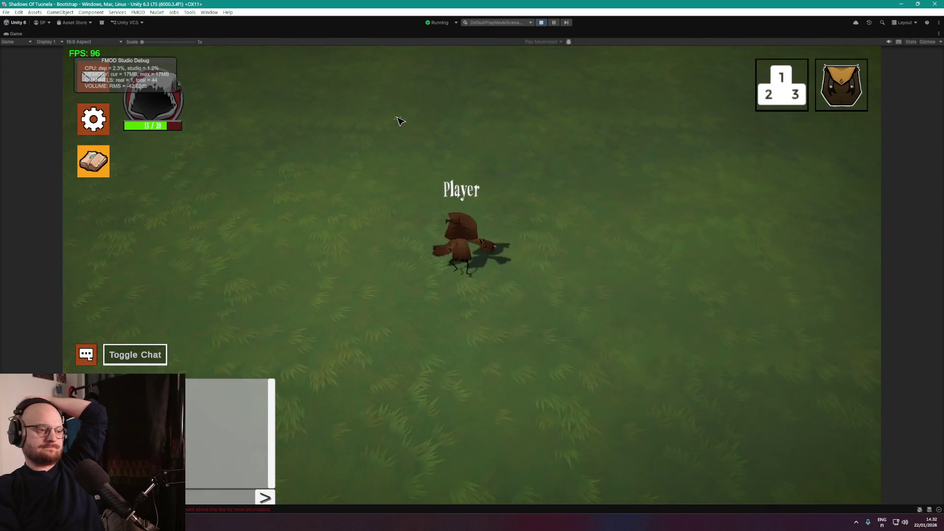
click(671, 277)
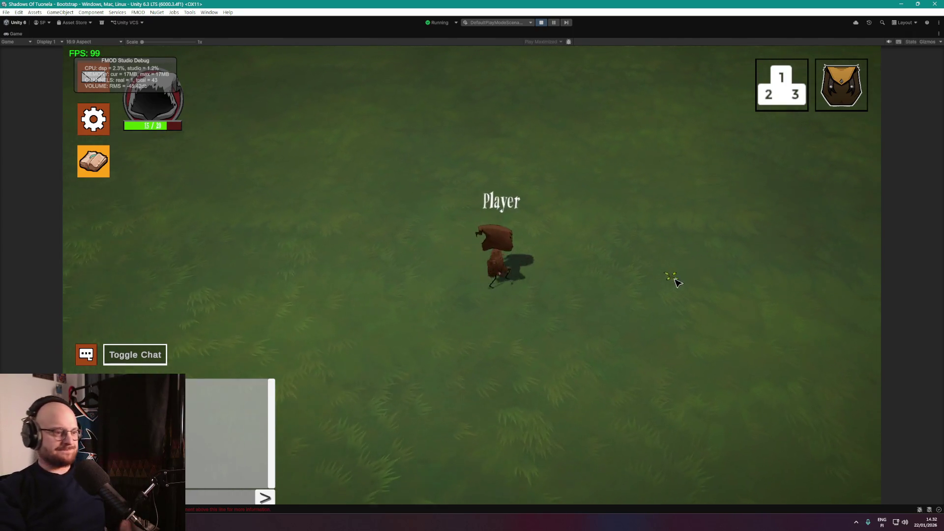
click(654, 308)
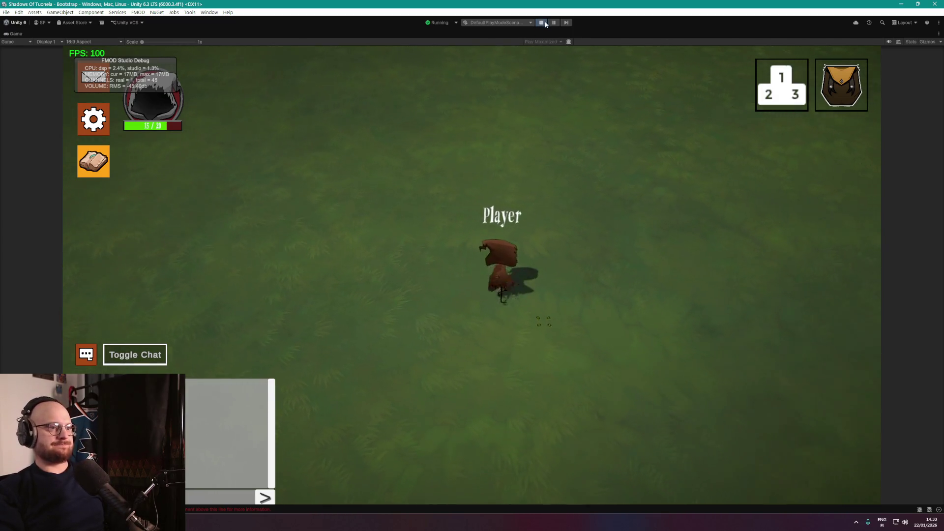
click(541, 22)
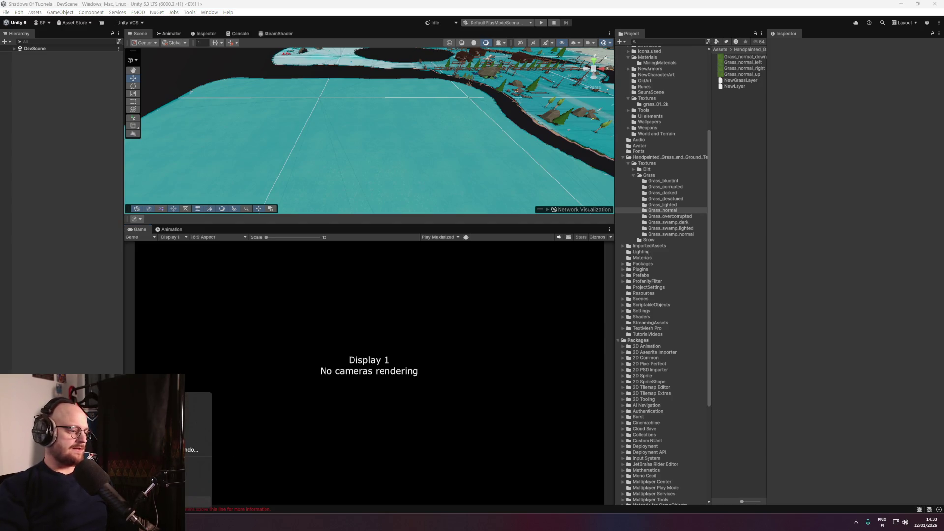
Open the Environment prefab, frame Betaisland, and pick the newest NewLayer in Paint Texture.
drag(381, 164, 418, 139)
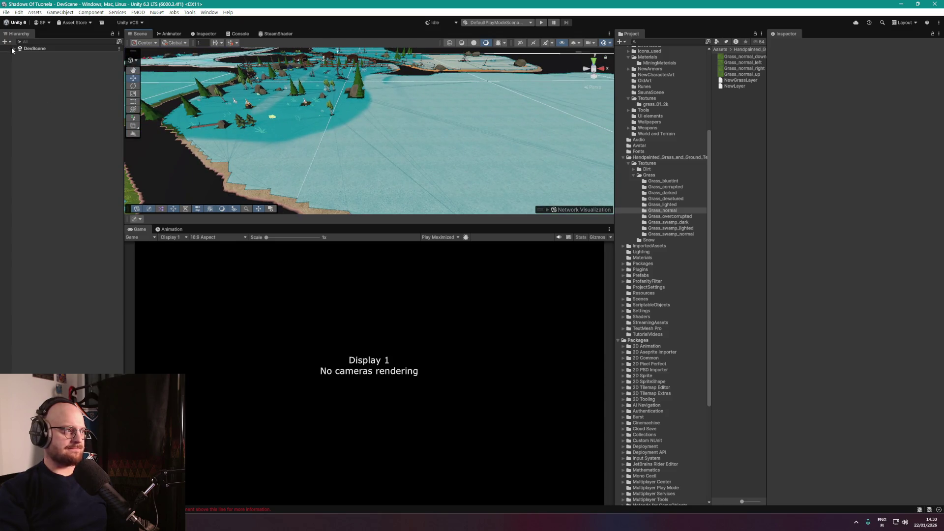
drag(315, 140, 252, 127)
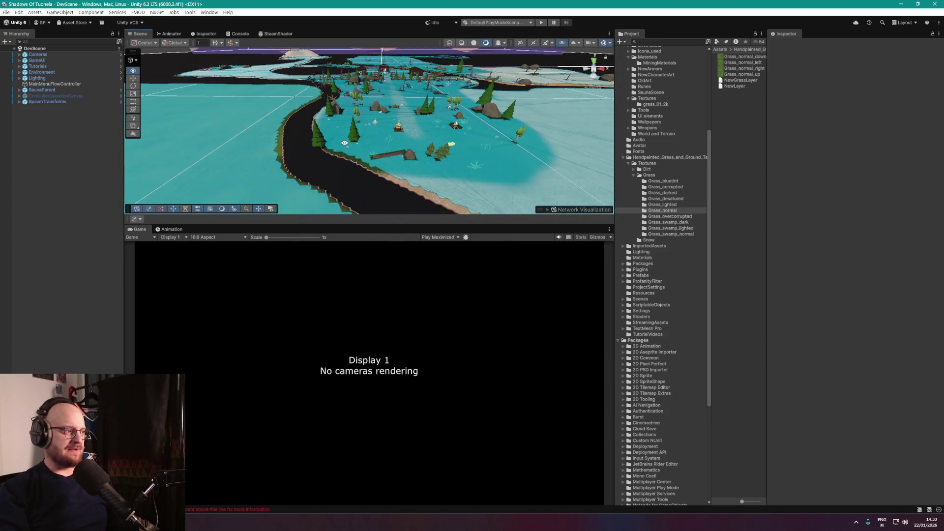
scroll(up, 3)
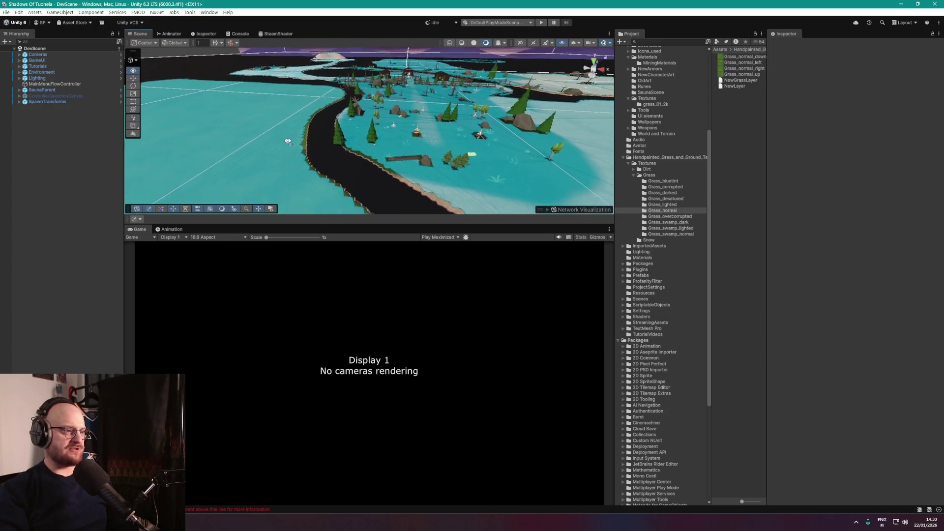
click(120, 72)
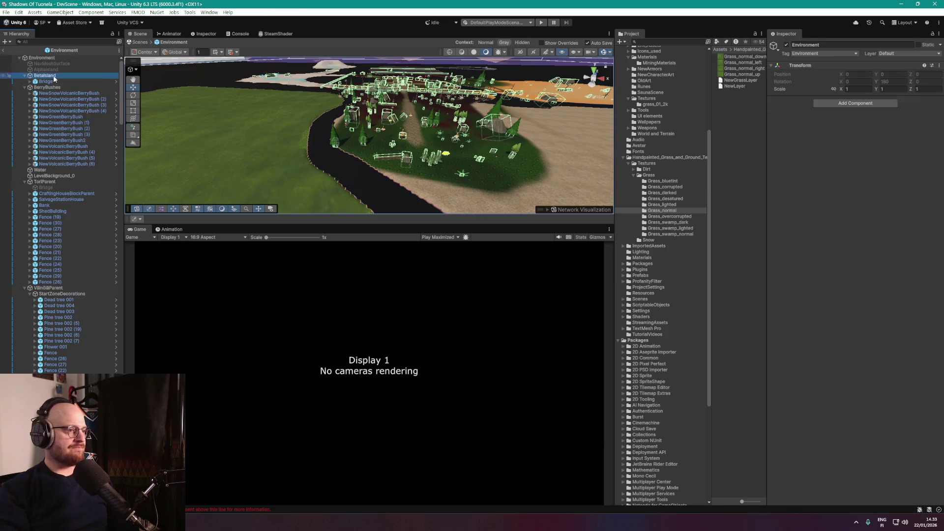
double_click(54, 77)
drag(432, 188, 609, 194)
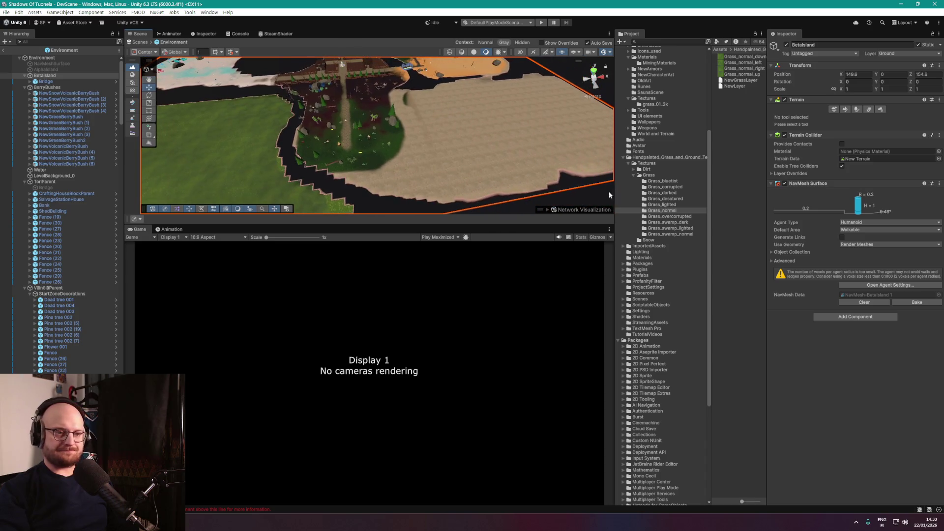
click(844, 110)
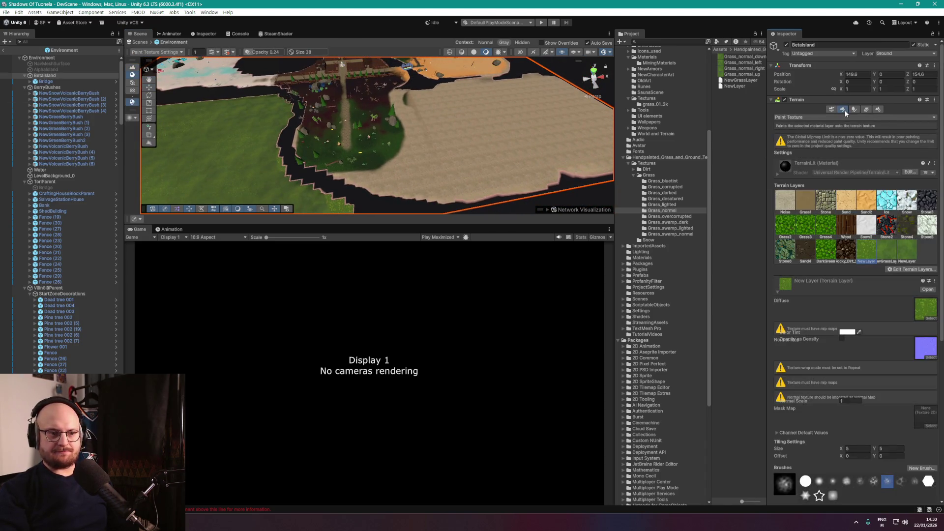
click(907, 253)
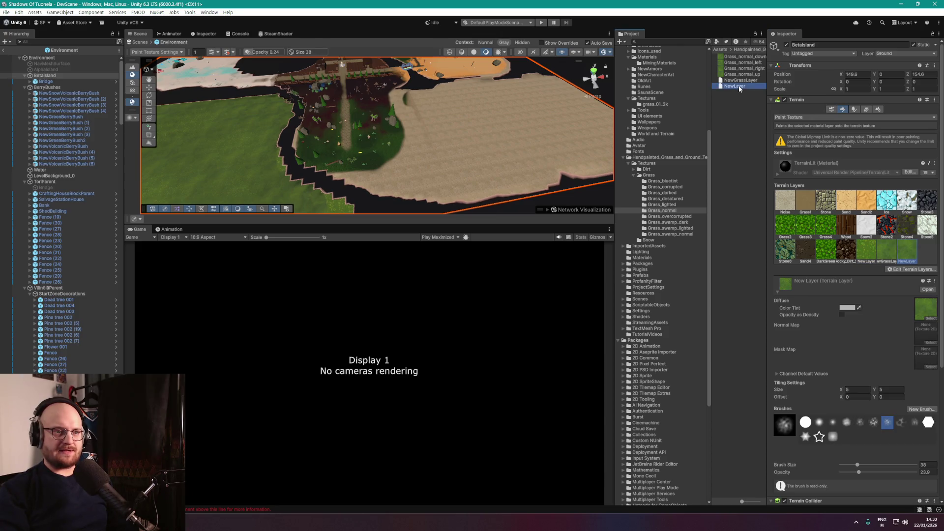
Rename the NewLayer asset to NewGrassLayerDarker and reselect the Betaisland terrain.
click(739, 88)
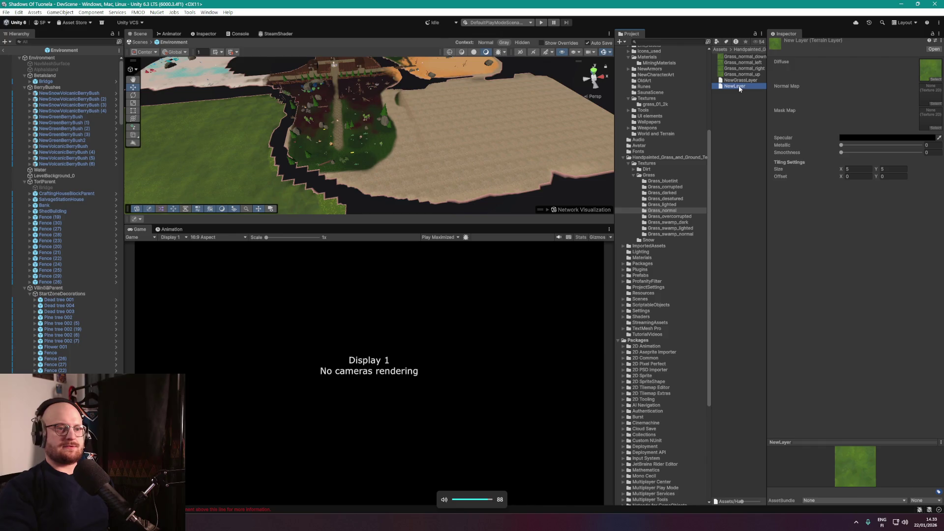
text(NewGr)
text(assL)
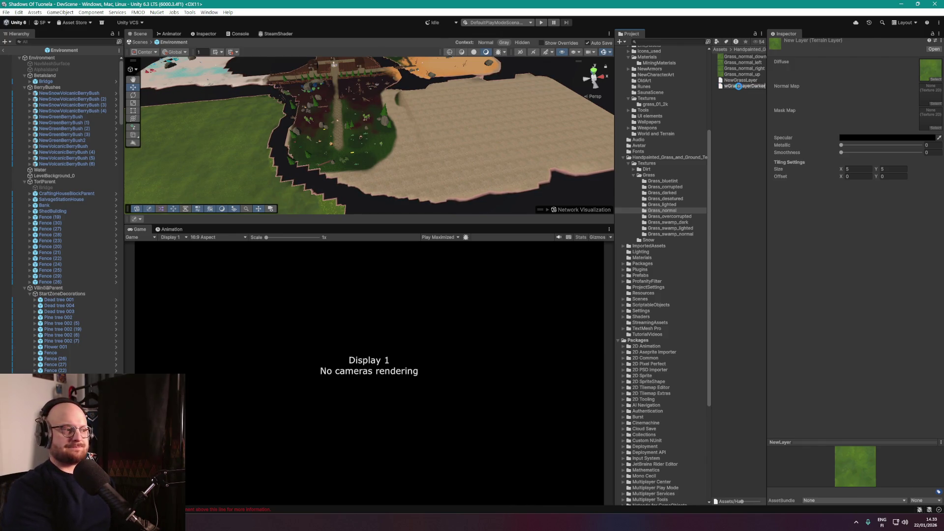
key(Return)
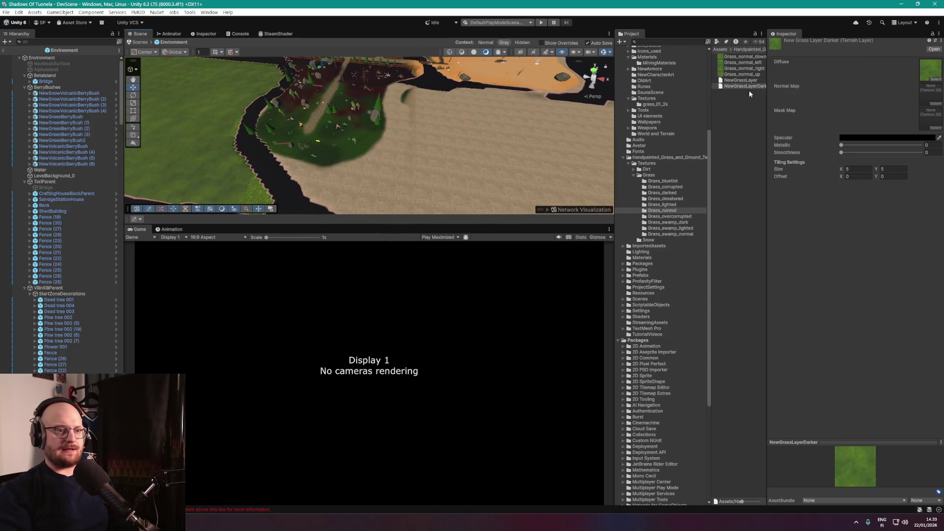
click(46, 75)
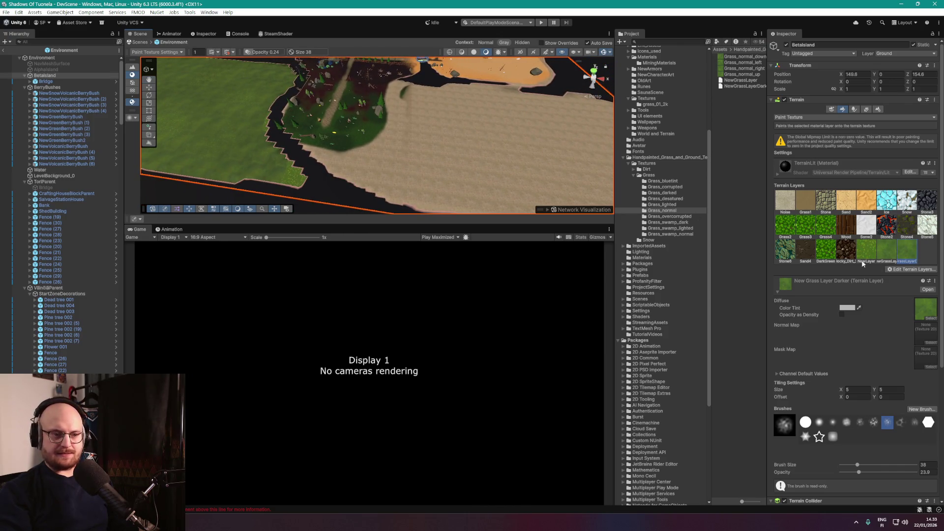
scroll(down, 3)
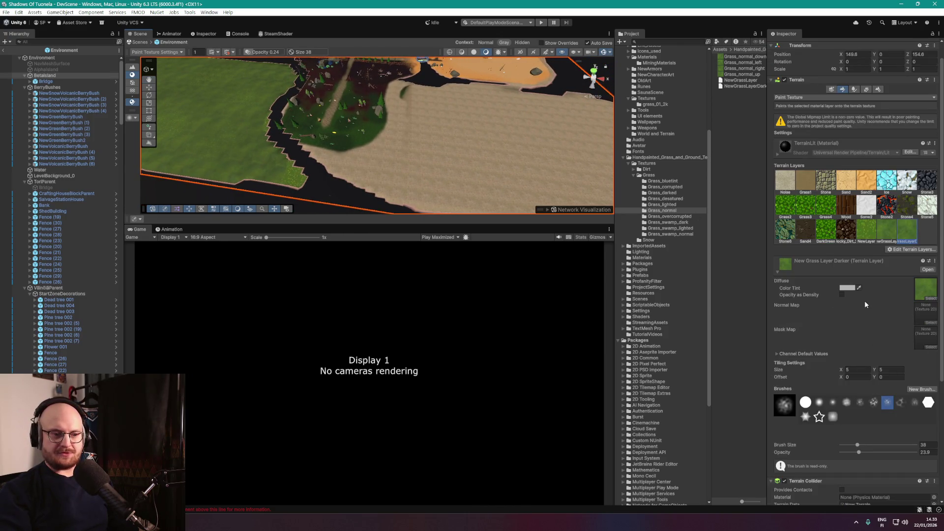
scroll(down, 3)
Paint darker grass over the maroon and dirt patches with a soft round brush at size 64.
click(805, 343)
drag(883, 386, 865, 390)
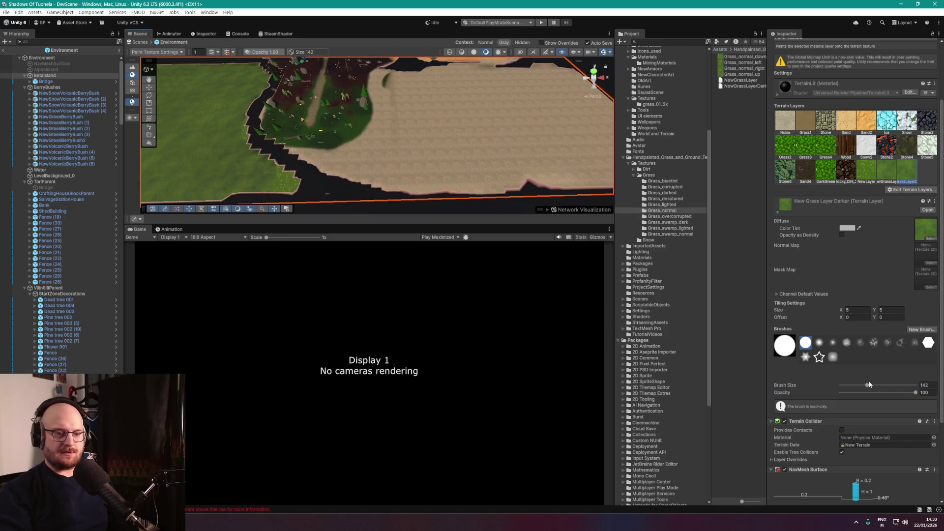
drag(861, 388, 860, 388)
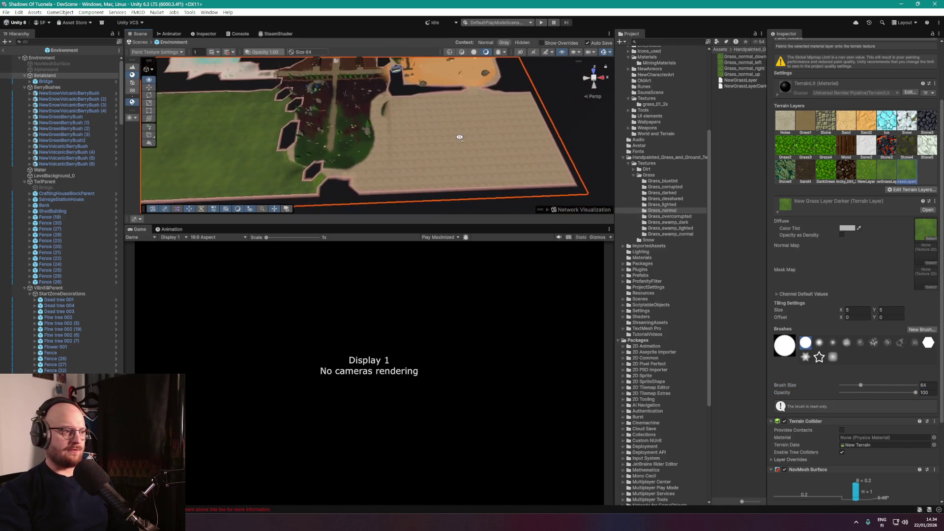
scroll(up, 3)
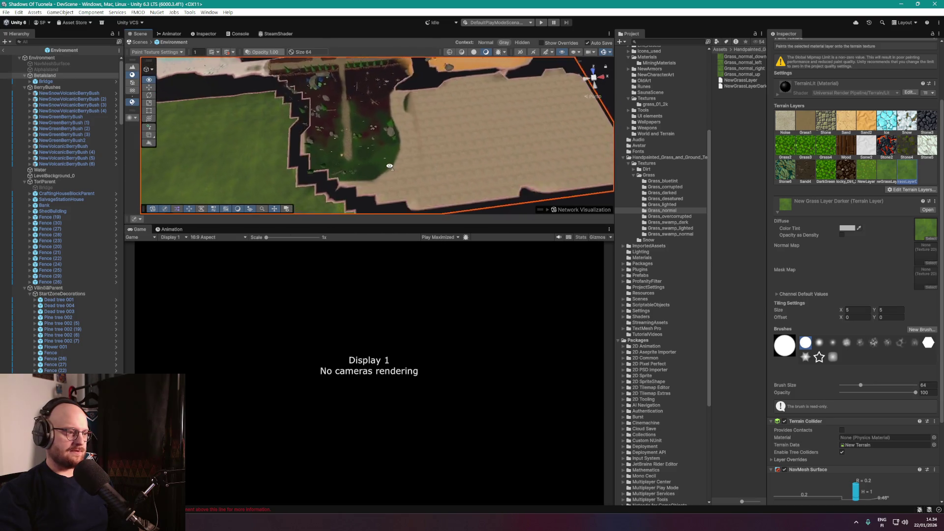
drag(399, 166, 371, 127)
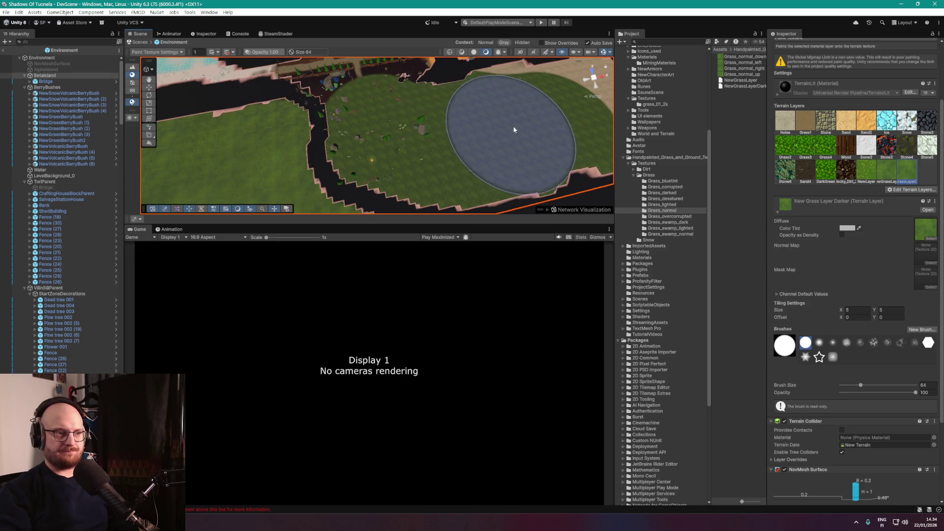
drag(524, 110, 568, 144)
drag(467, 165, 403, 142)
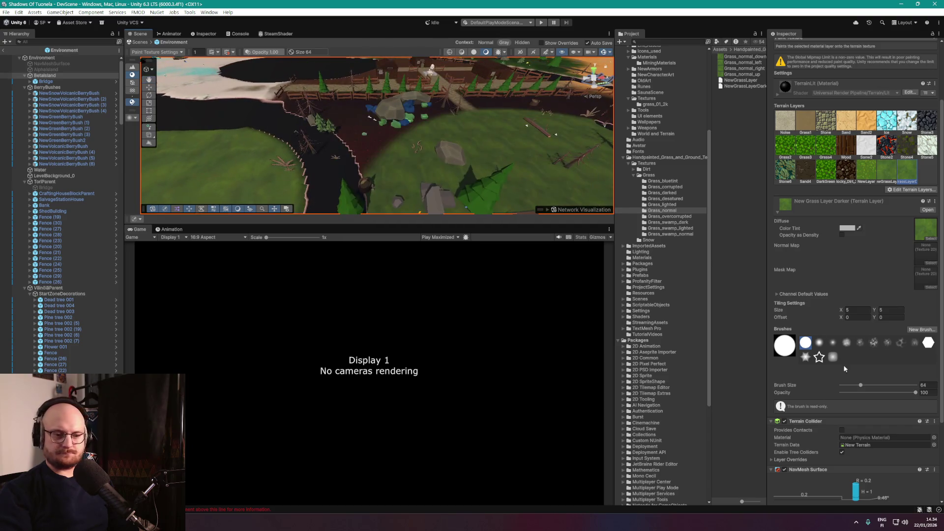
Shrink the brush to size 8 and orbit around the terrain.
drag(849, 386, 850, 387)
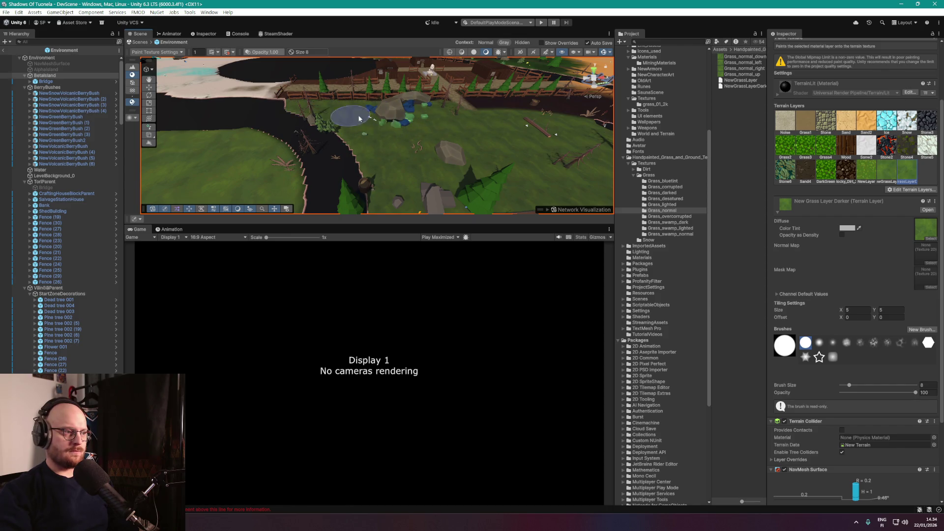
drag(531, 105, 421, 139)
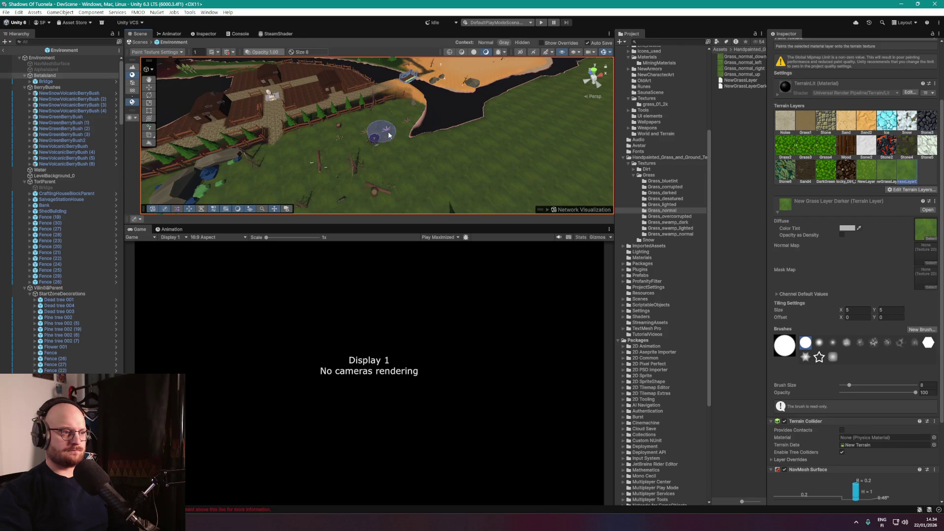
drag(375, 130, 919, 203)
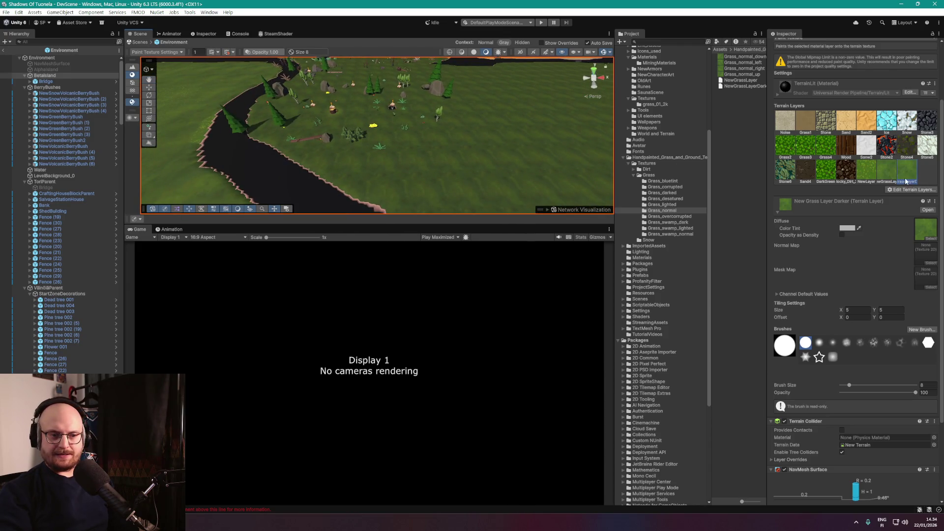
Create a new terrain layer using the Grass_normal texture.
click(916, 190)
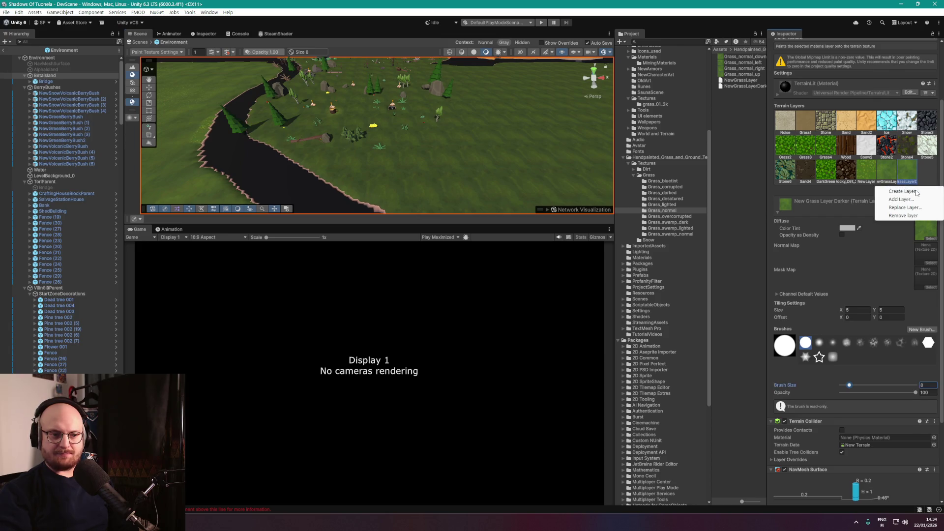
click(913, 192)
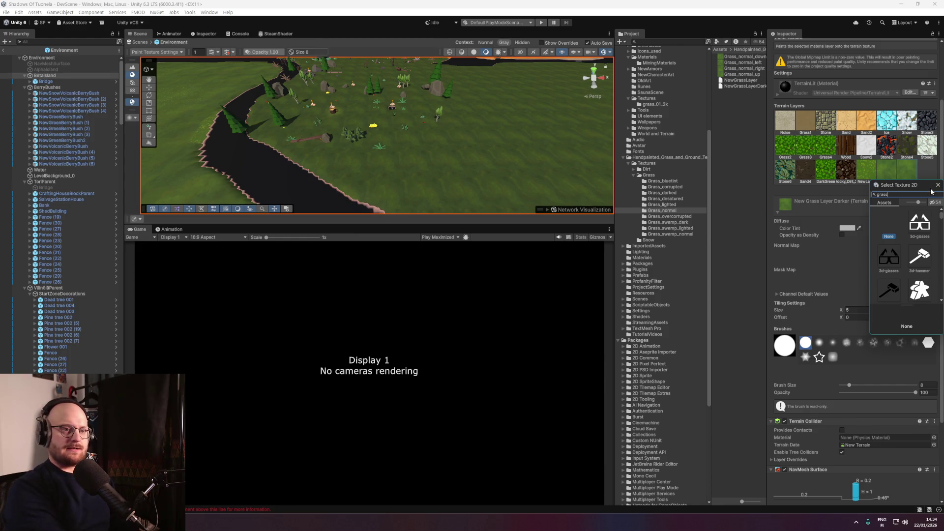
text(_normal)
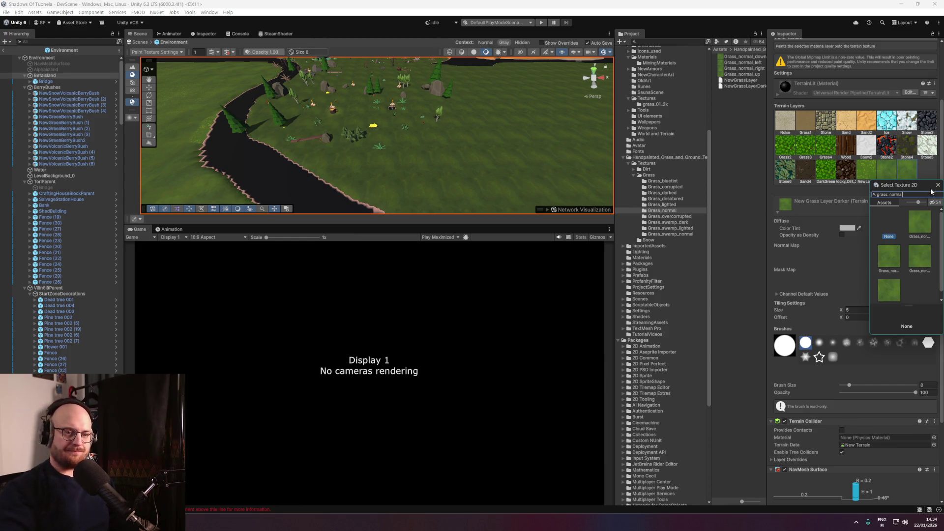
click(927, 224)
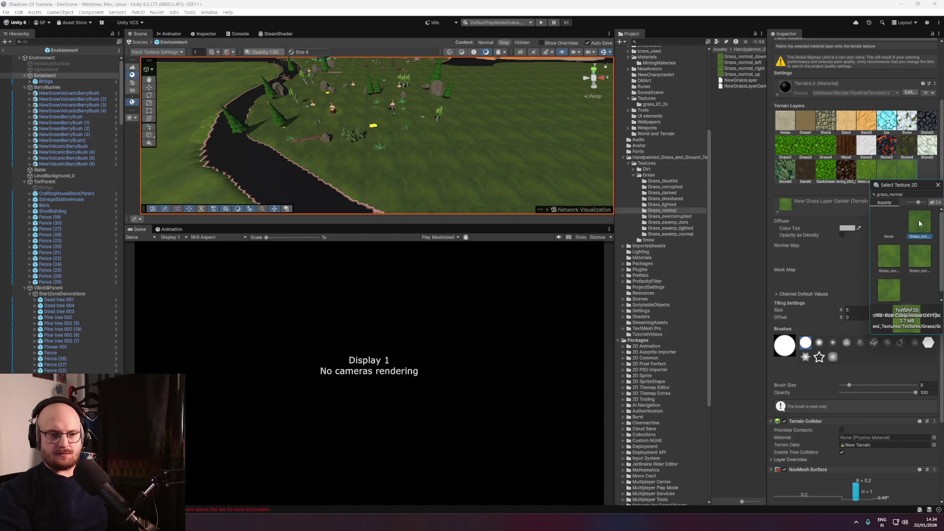
double_click(920, 224)
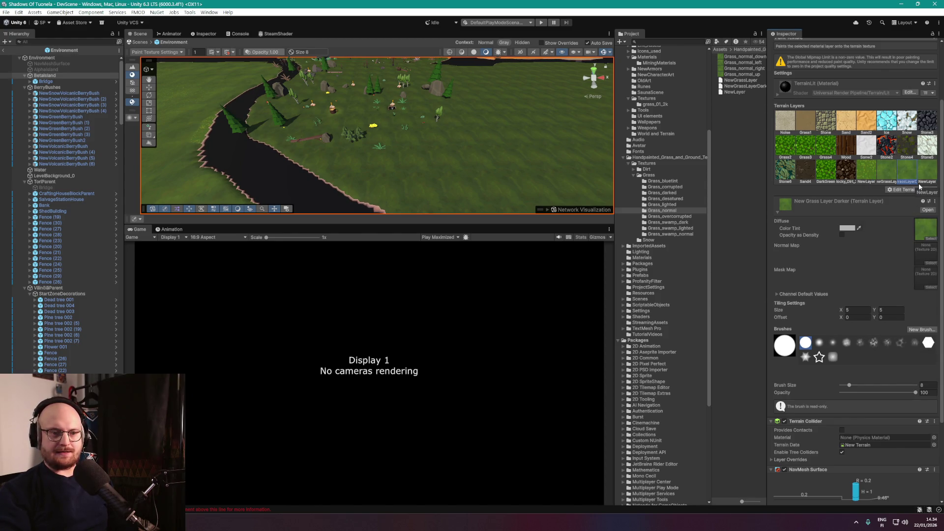
Rename the new layer asset to NewGrassLayerEvenDarker and reselect Betaisland.
click(738, 92)
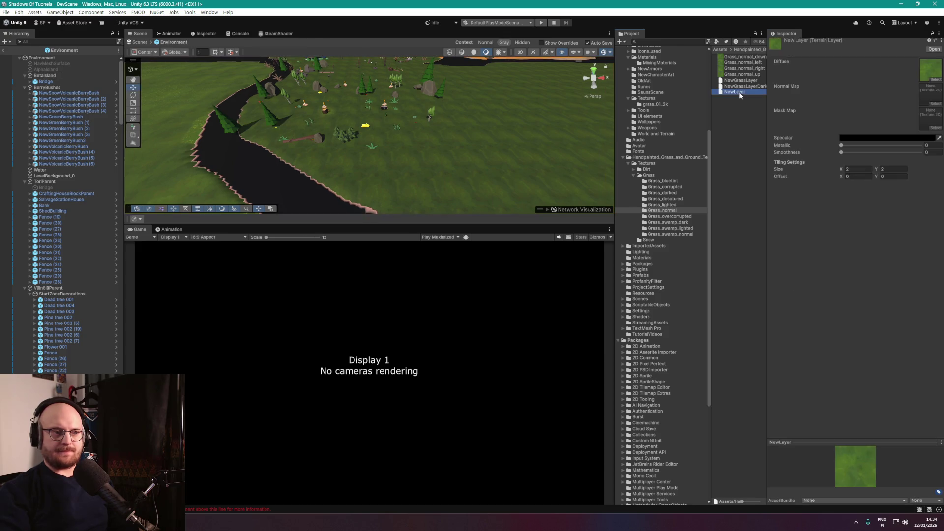
key(F2)
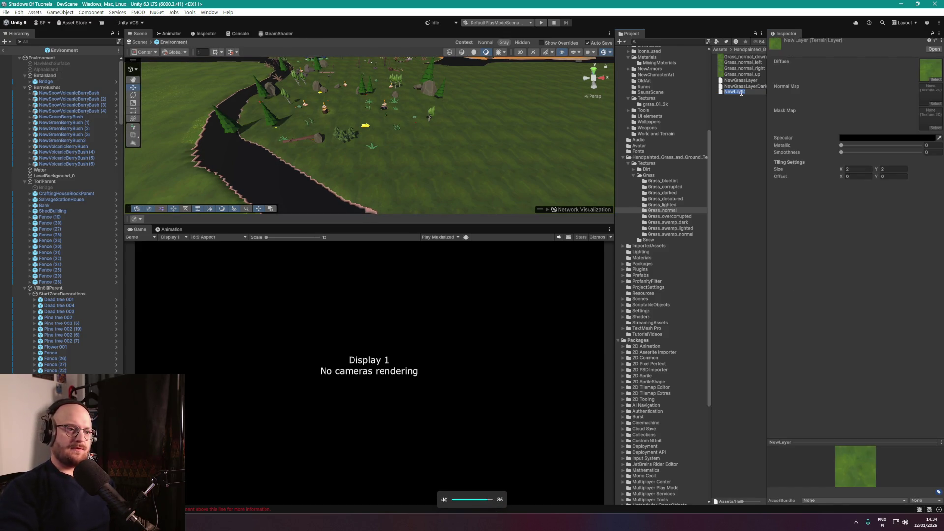
text(NewGrass)
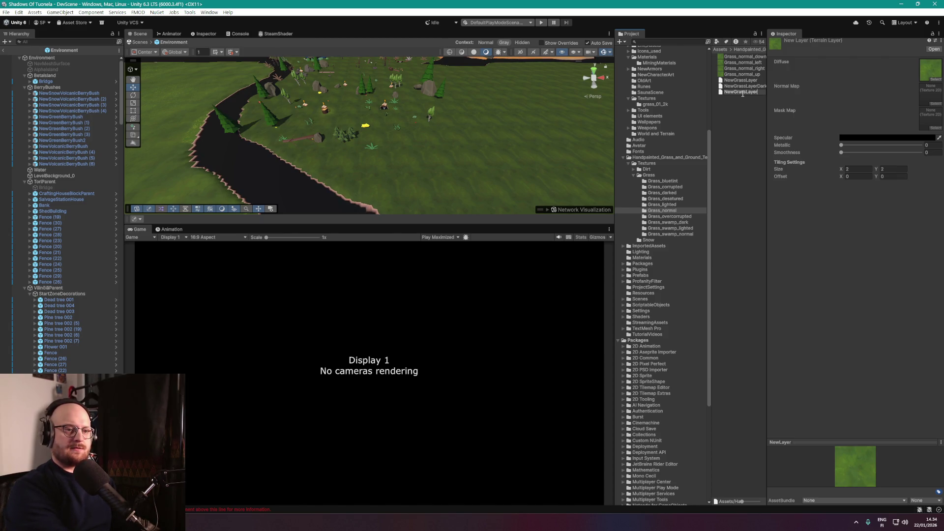
text(EvenDarker)
key(Return)
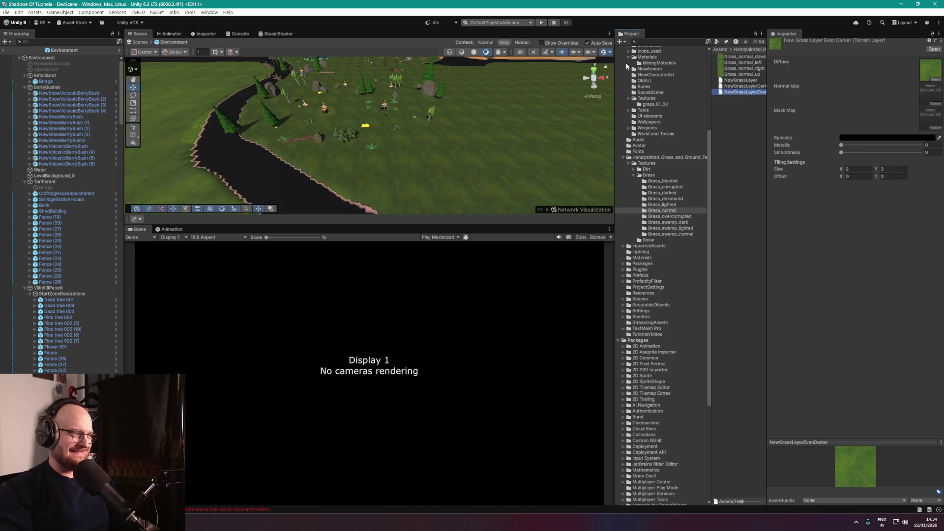
click(54, 76)
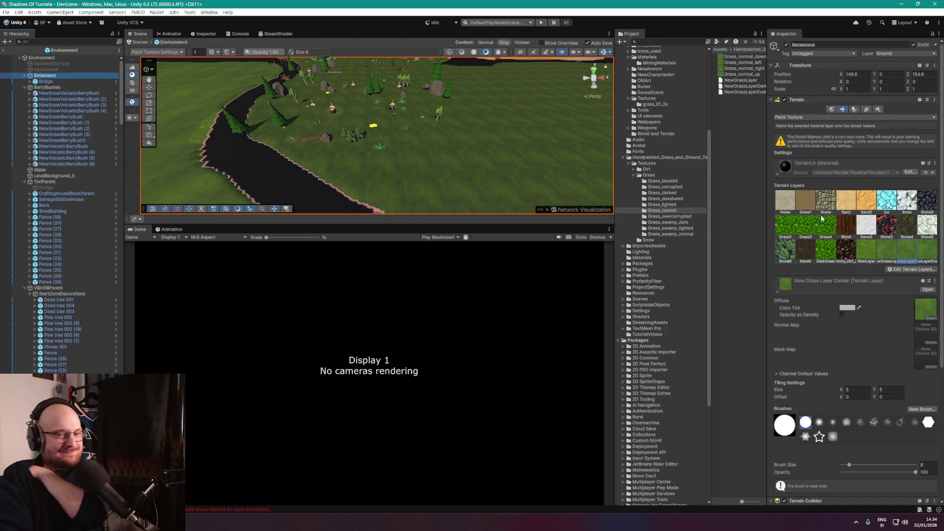
Tint the New Grass Layer Even Darker layer dark grey (727272).
click(927, 251)
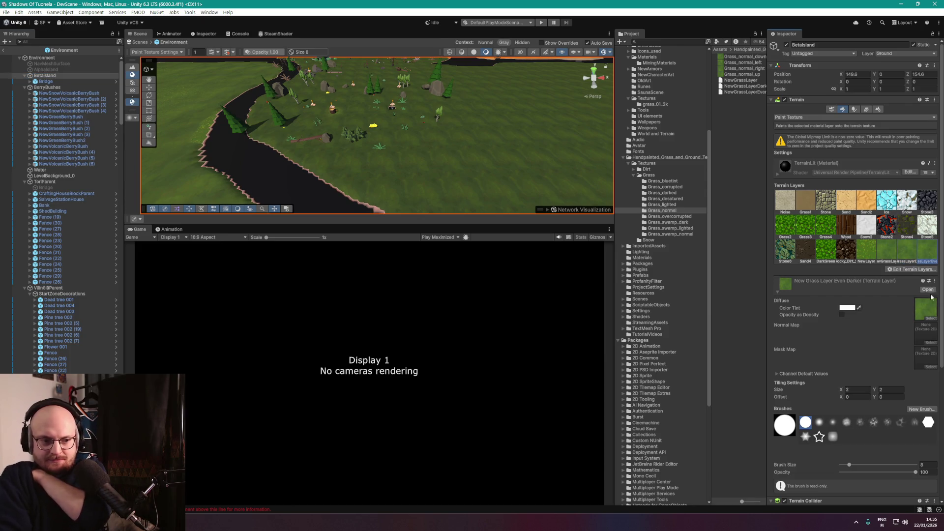
click(847, 308)
click(874, 347)
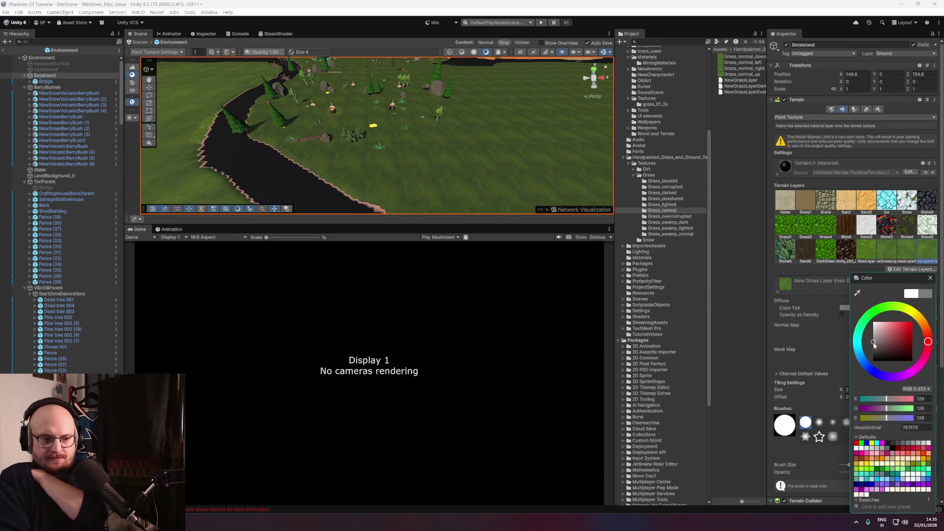
drag(874, 347, 872, 344)
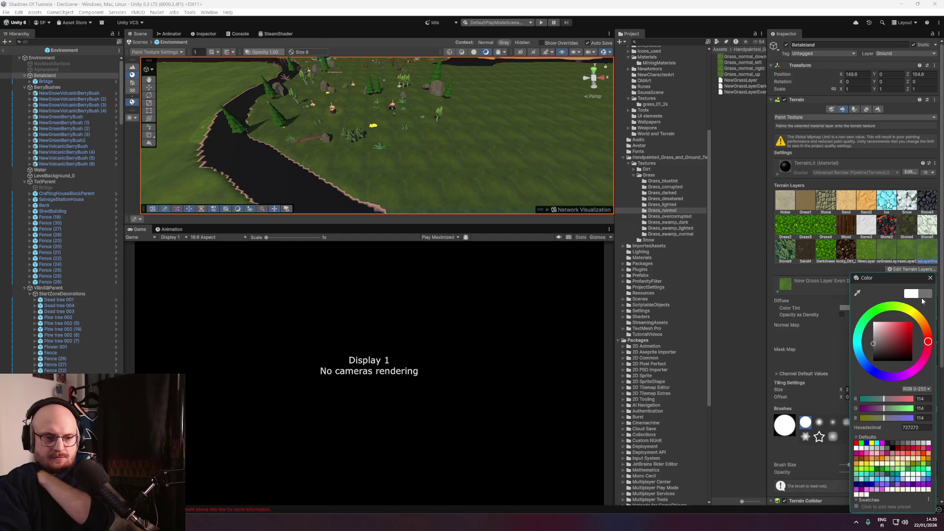
click(929, 278)
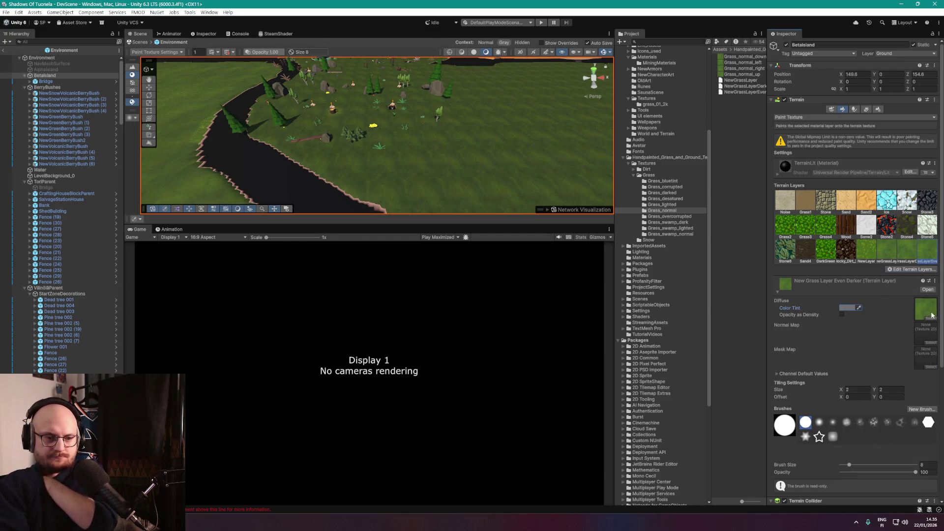
drag(552, 158, 408, 109)
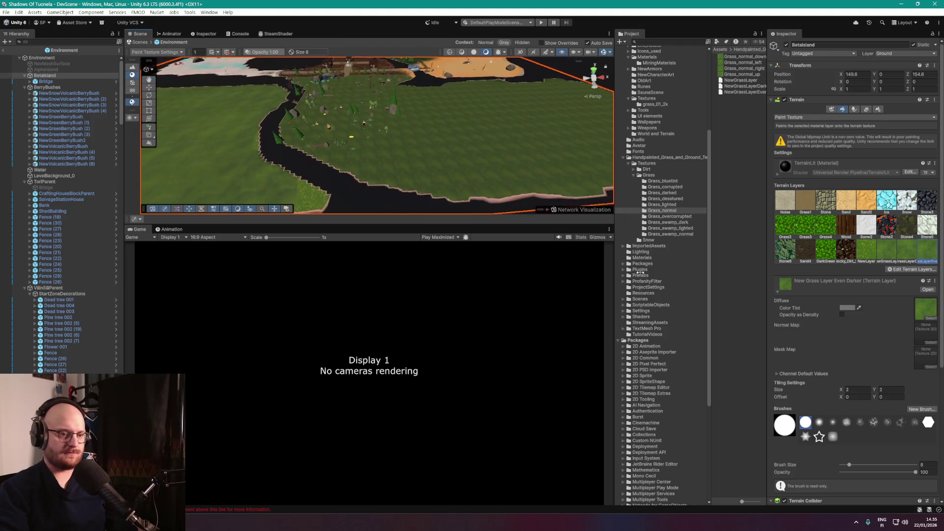
Set the layer's tiling size to 5.
click(885, 392)
text(5)
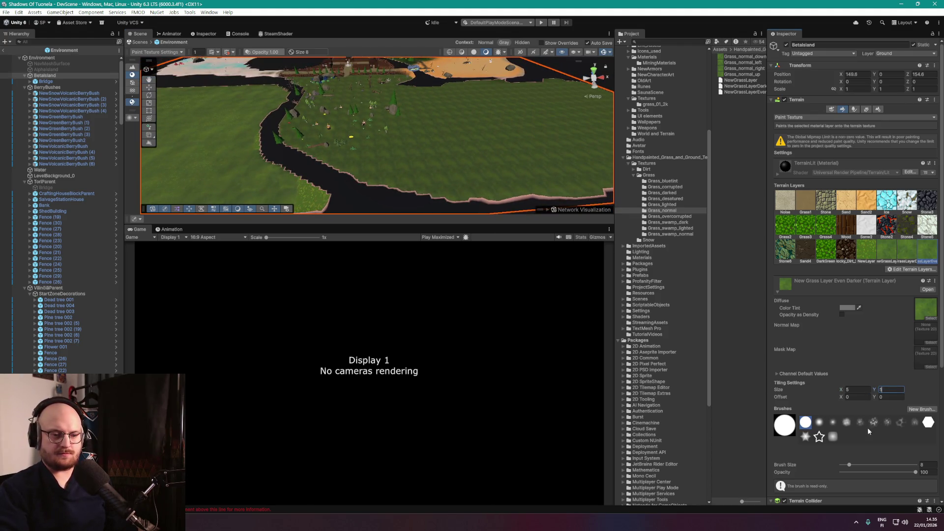
scroll(down, 3)
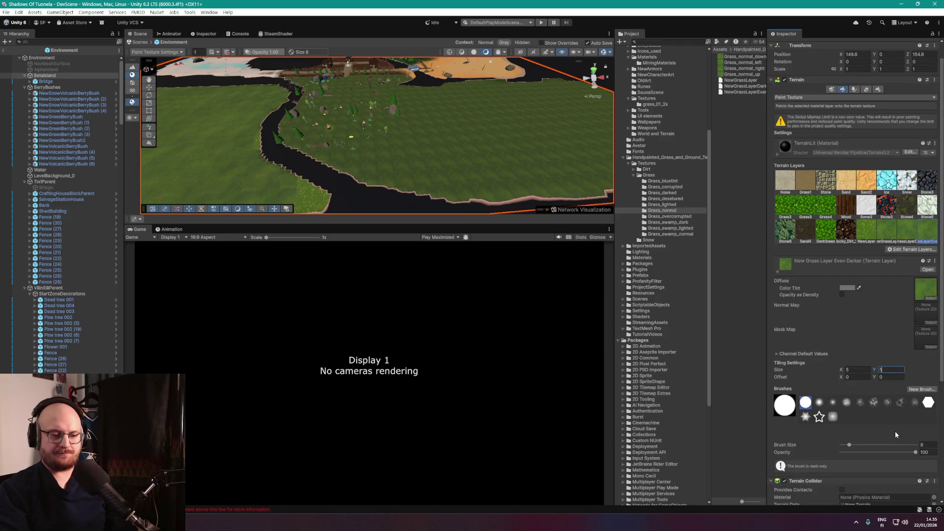
Use a soft scattered brush at size 39, opacity 37.2, then show NewLayer's settings.
click(887, 402)
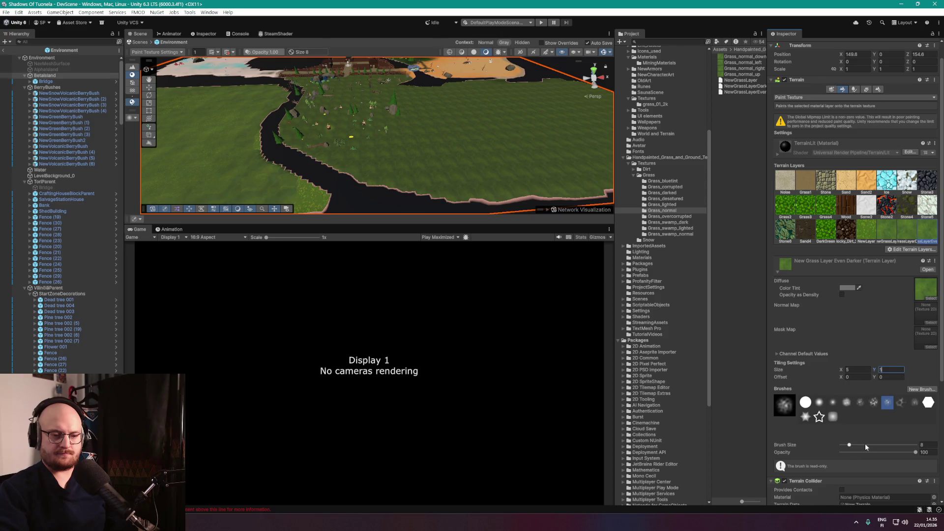
click(866, 446)
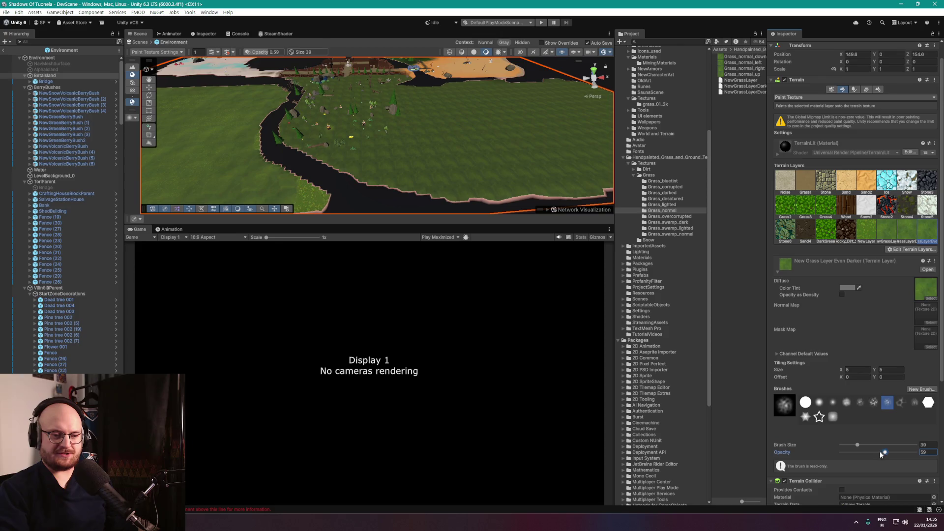
scroll(down, 3)
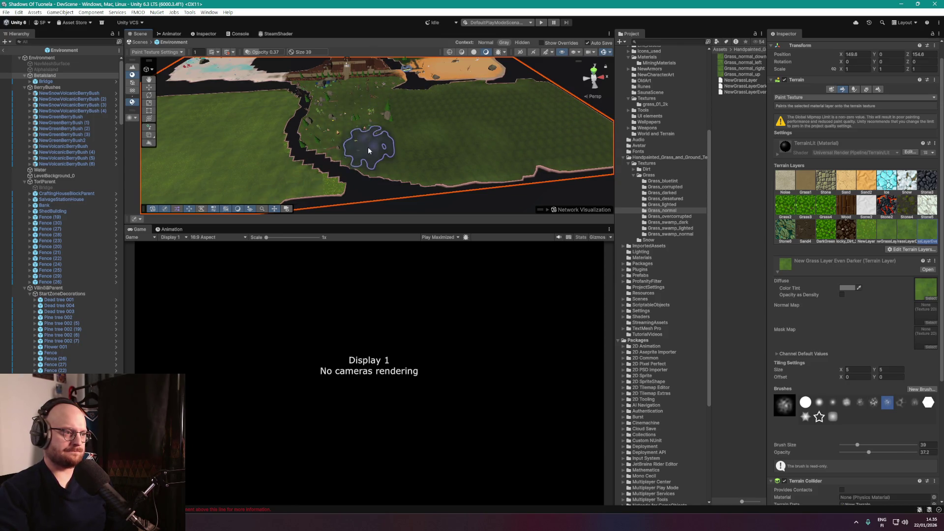
scroll(up, 3)
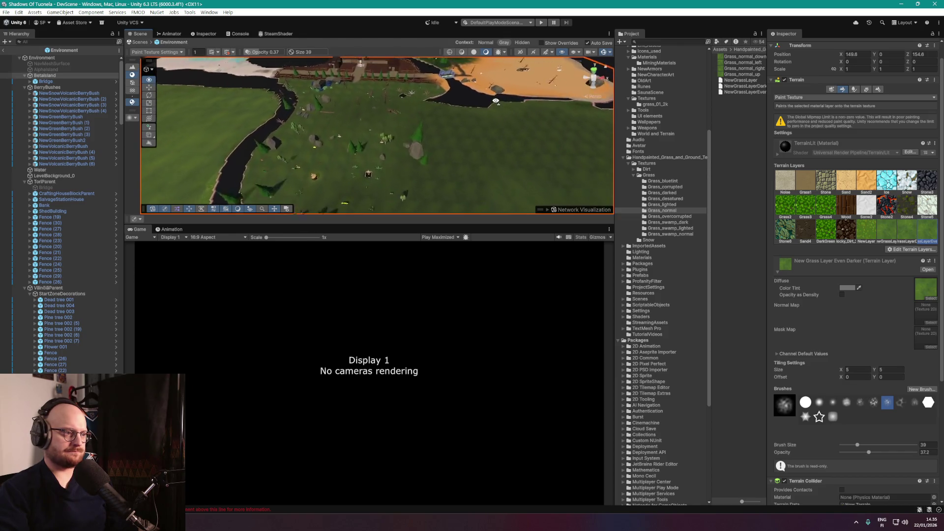
scroll(down, 3)
drag(358, 137, 492, 147)
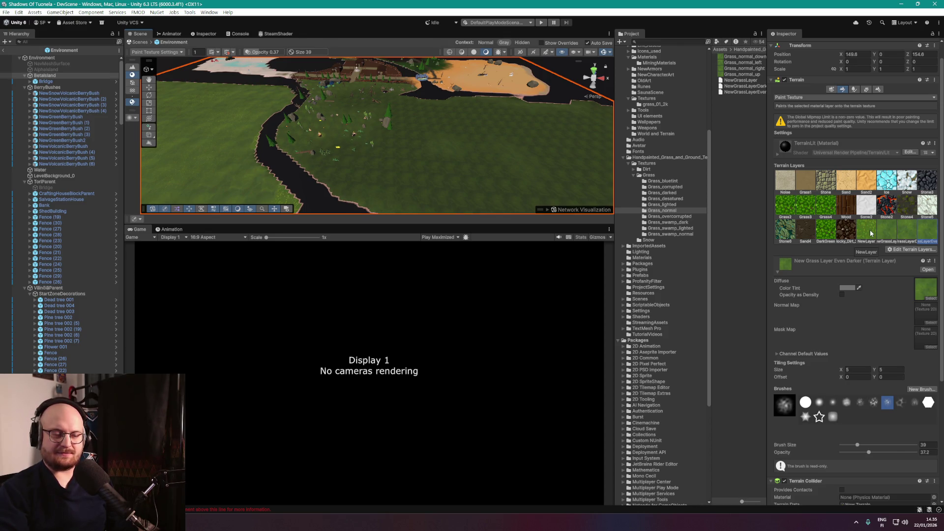
click(867, 231)
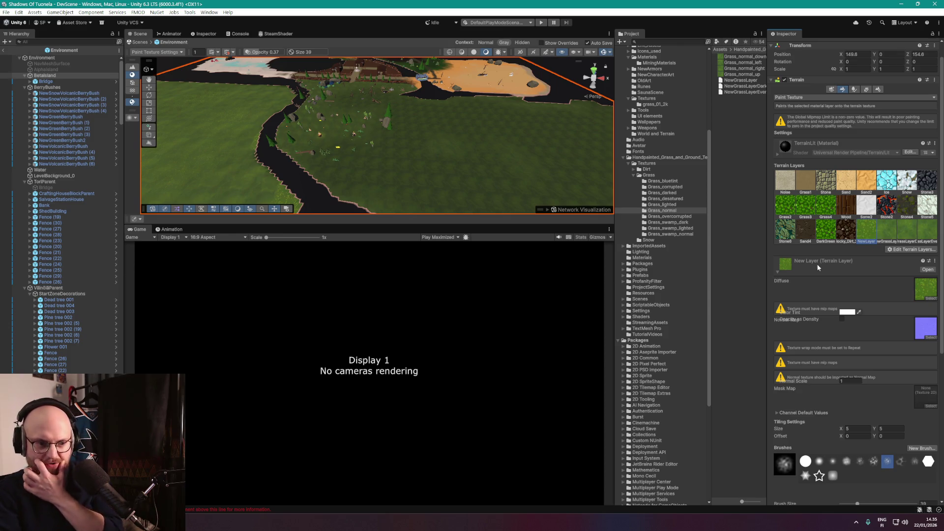
Create a new terrain layer from the grass_01_color_2k texture.
click(925, 294)
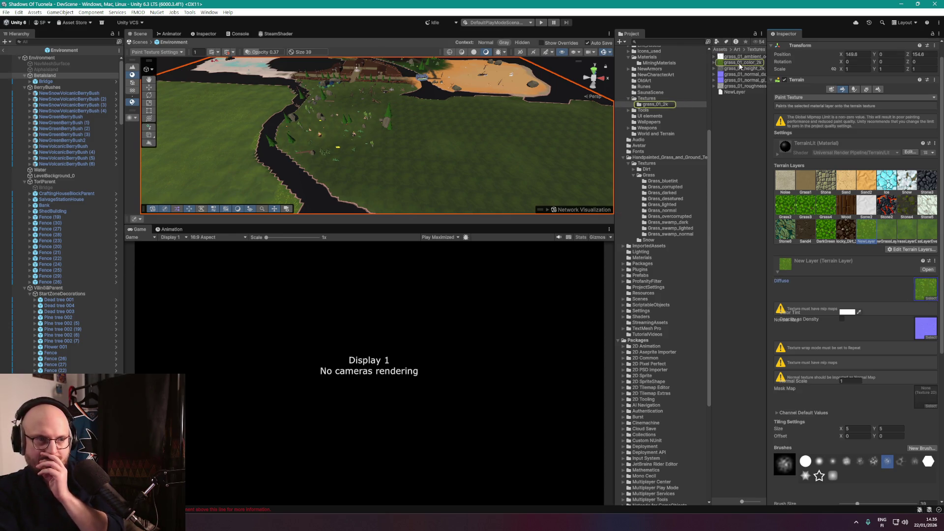
scroll(up, 3)
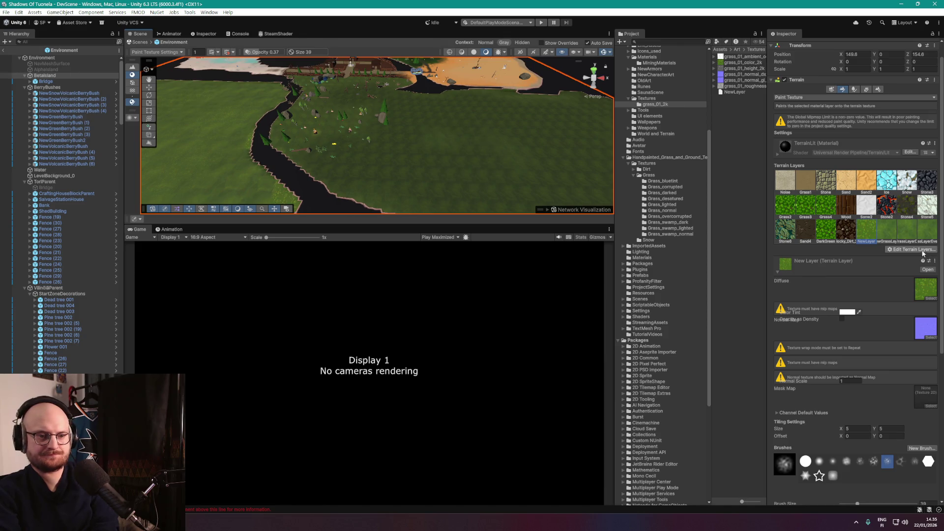
click(923, 252)
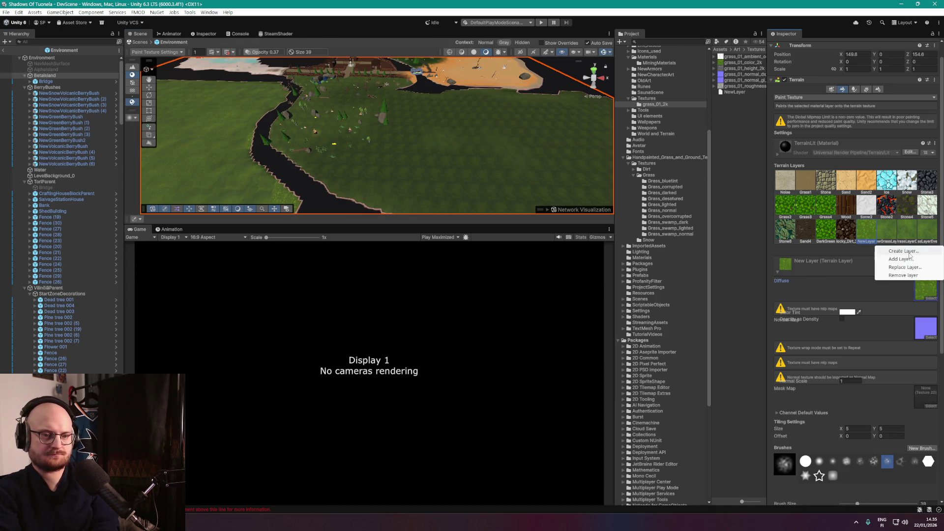
click(903, 251)
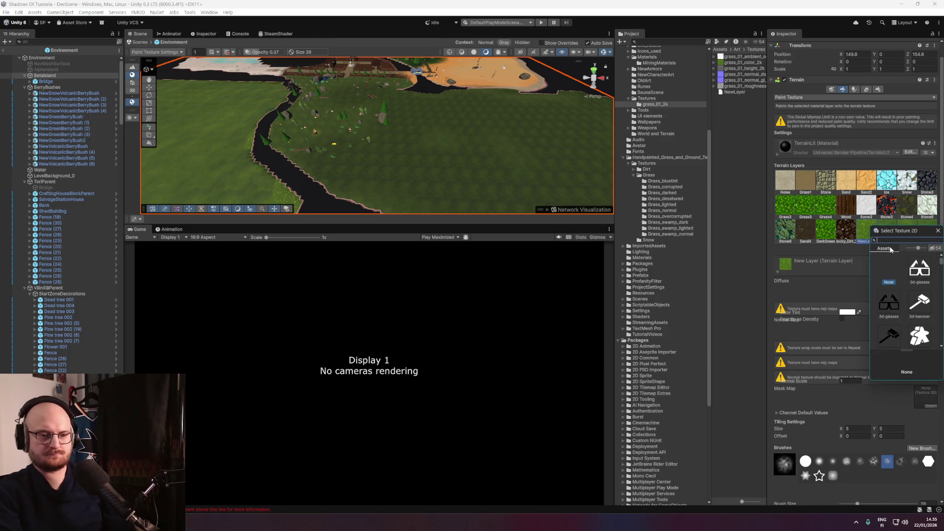
text(grass_01)
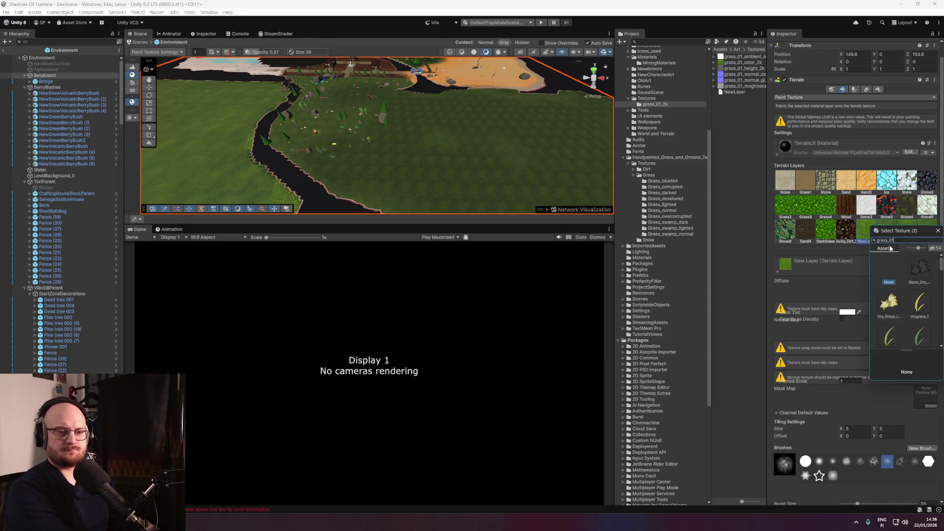
double_click(887, 308)
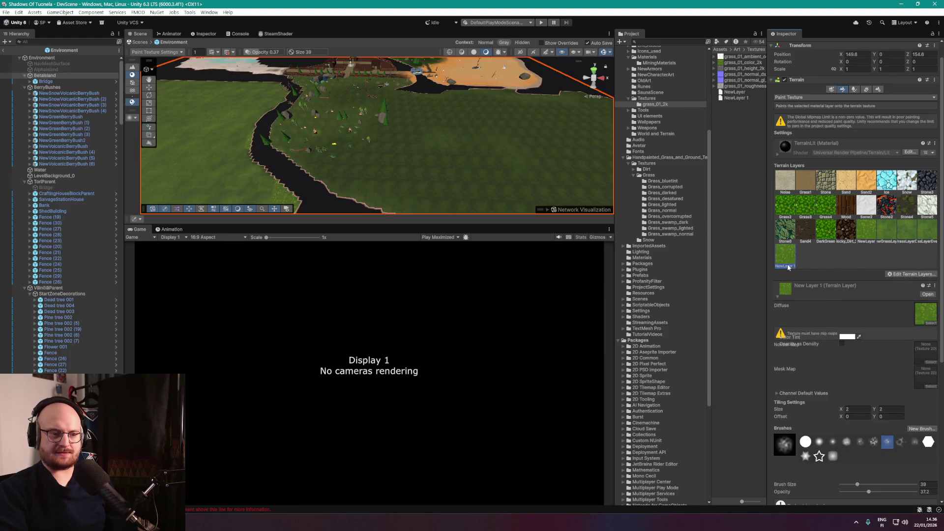
Rename NewLayer to LeafyGrass and NewLayer 1 to LeafyGrassDarker in the Project window.
click(737, 93)
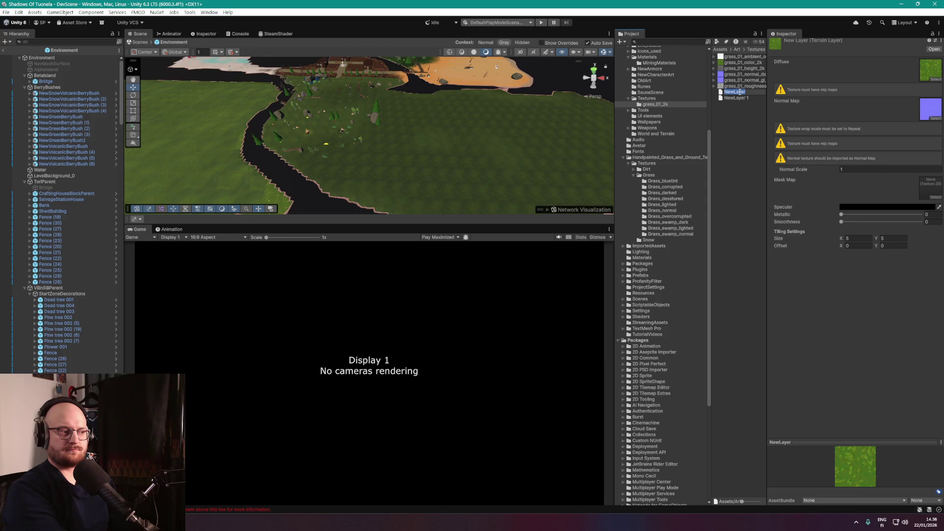
text(LeafyGrass)
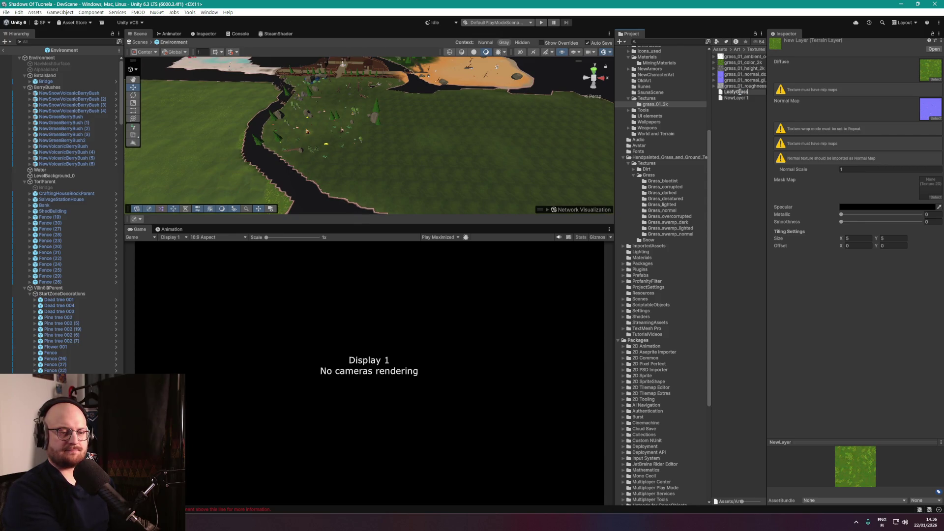
click(740, 98)
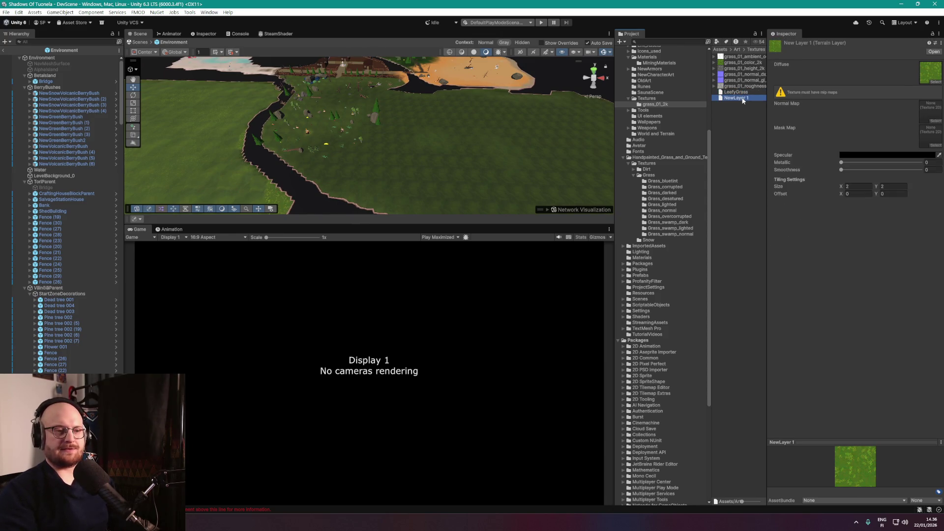
click(741, 99)
text(LeafyGrassDark)
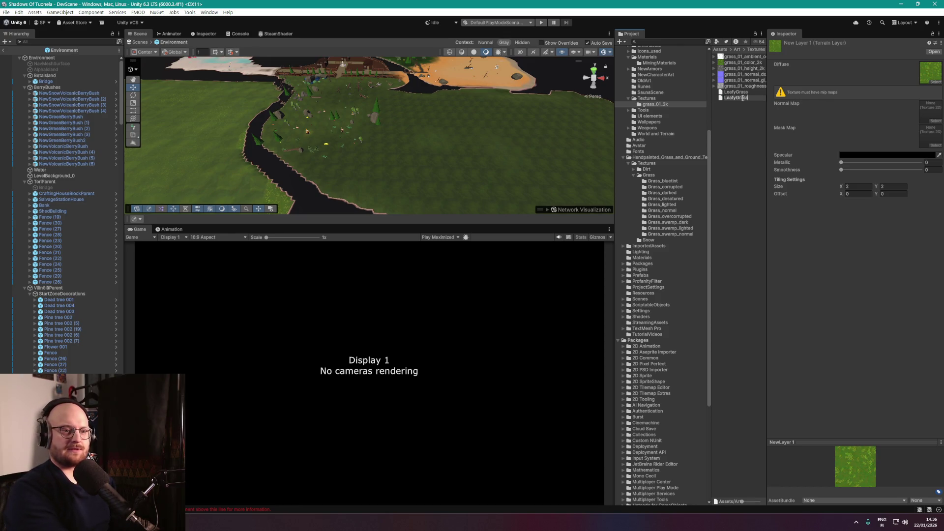
text(er)
key(Return)
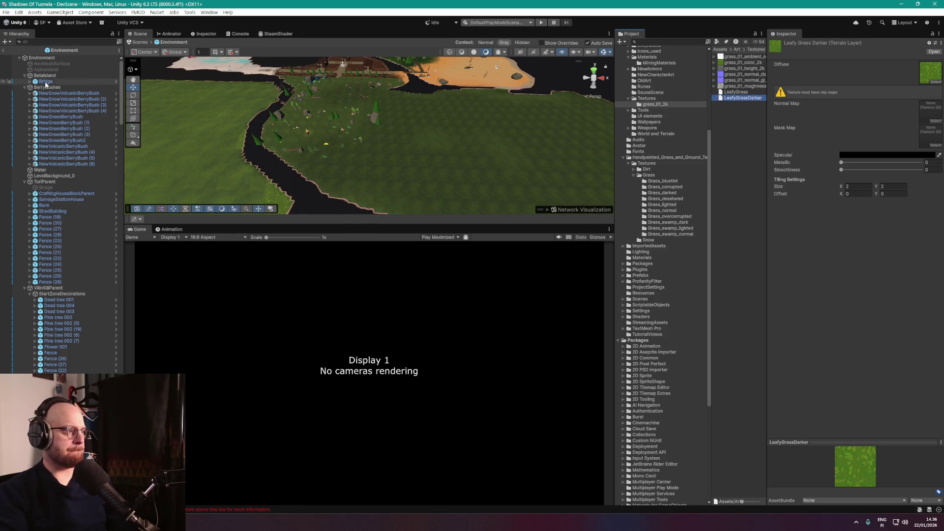
click(51, 77)
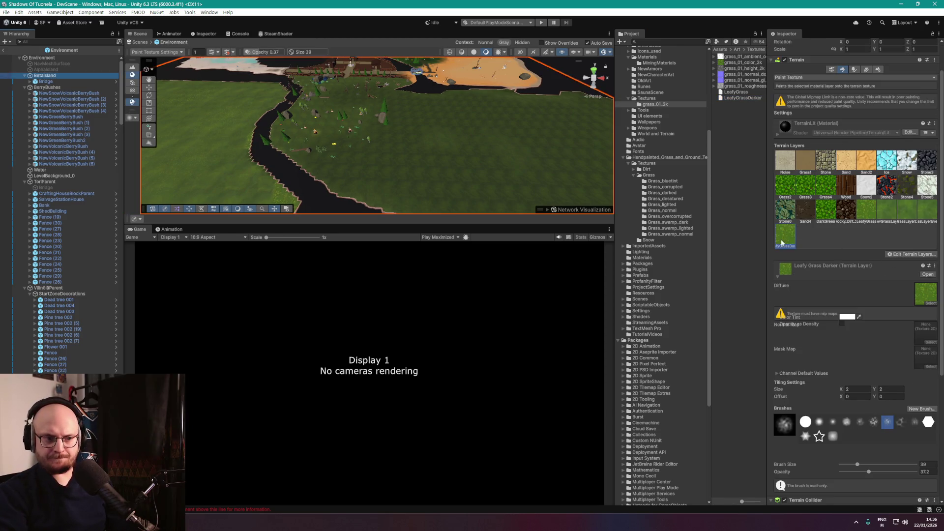
Tint the LeafyGrassDarker terrain layer a mid grey.
click(785, 243)
scroll(down, 3)
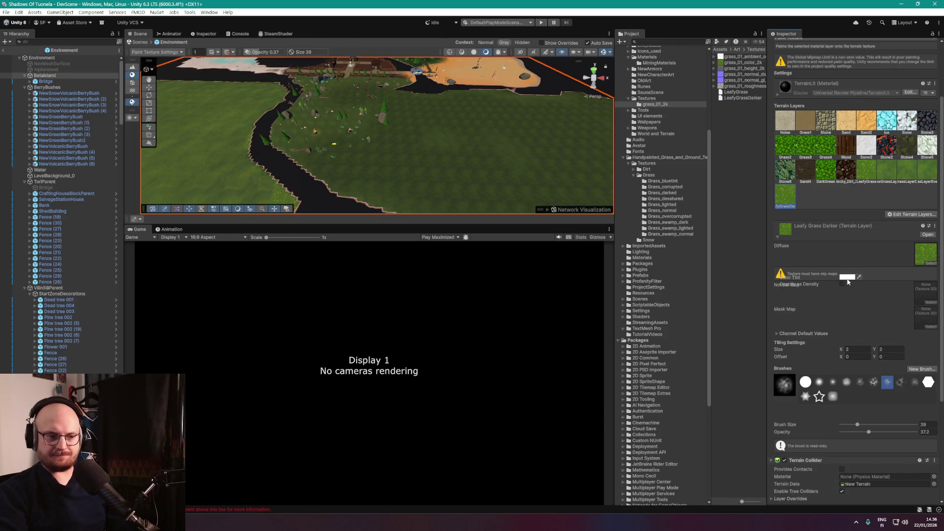
click(846, 278)
click(869, 338)
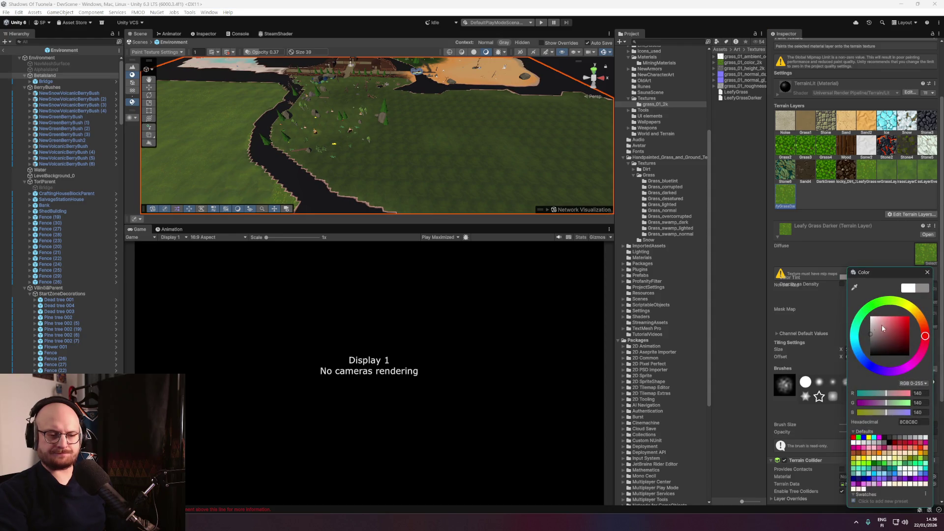
click(927, 273)
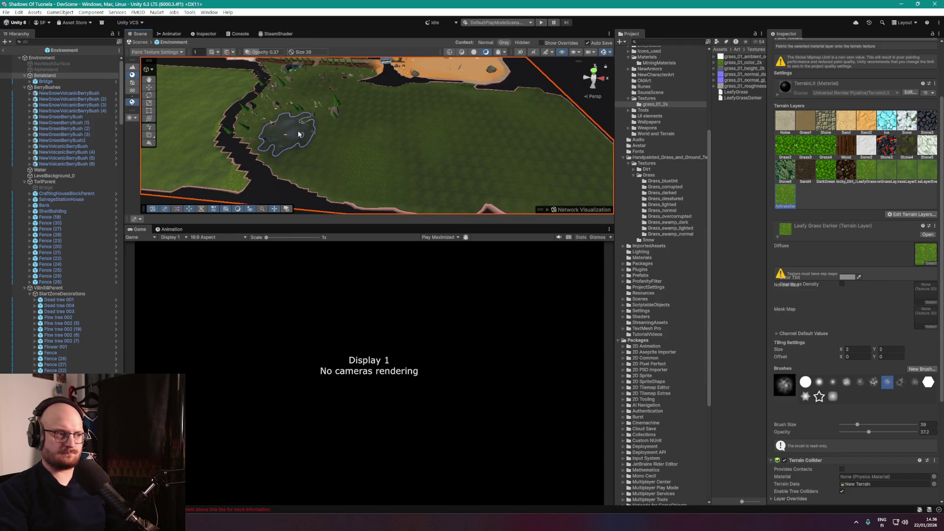
Orbit the Scene view around the terrain, sand, buildings and river.
key(w)
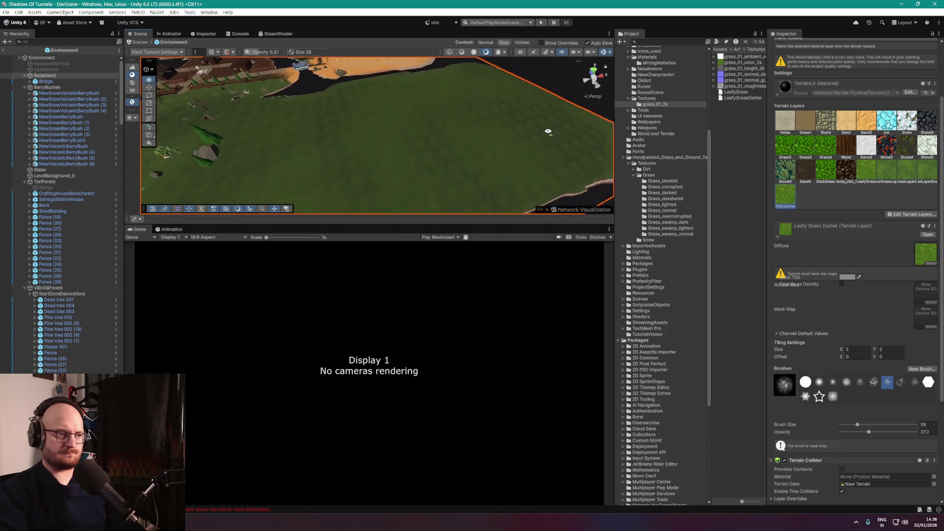
drag(521, 112, 529, 131)
scroll(down, 3)
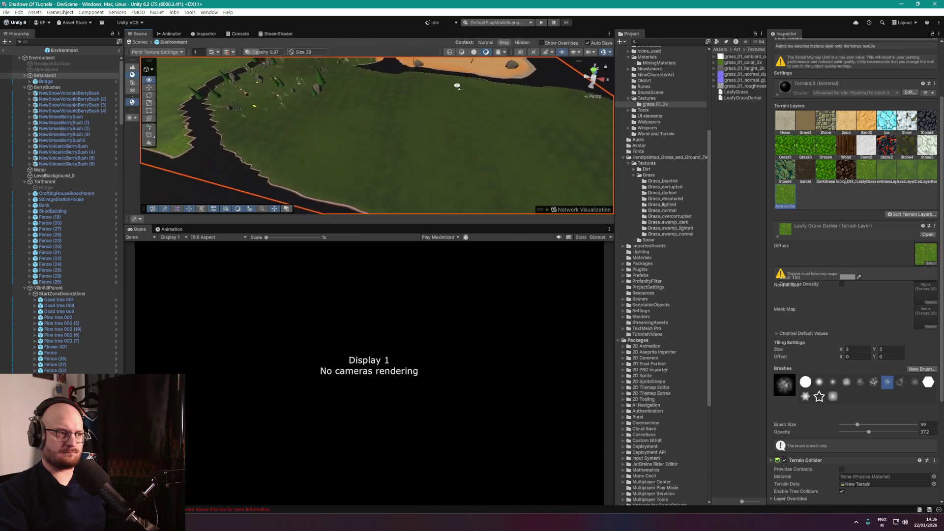
drag(338, 80, 396, 120)
drag(495, 101, 418, 113)
drag(305, 158, 421, 140)
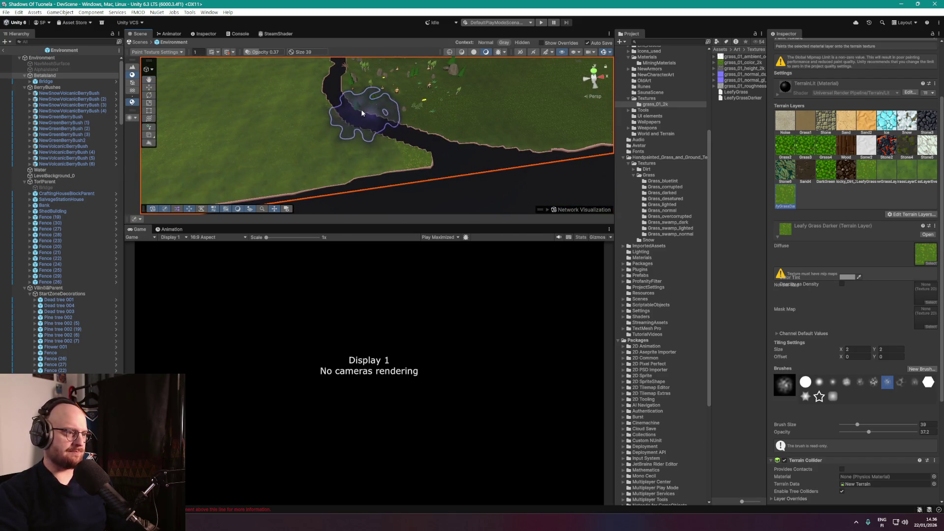
drag(396, 94, 365, 97)
drag(402, 78, 472, 148)
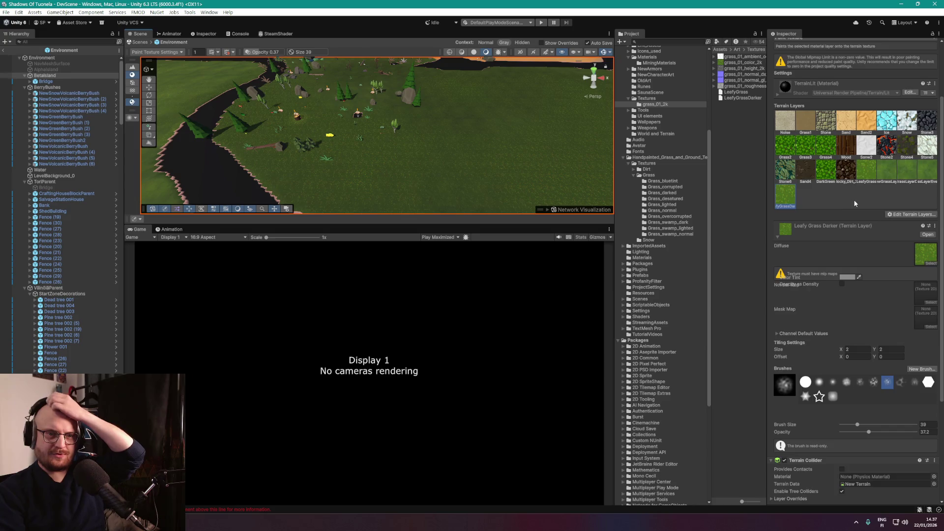
scroll(up, 3)
scroll(up, 3)
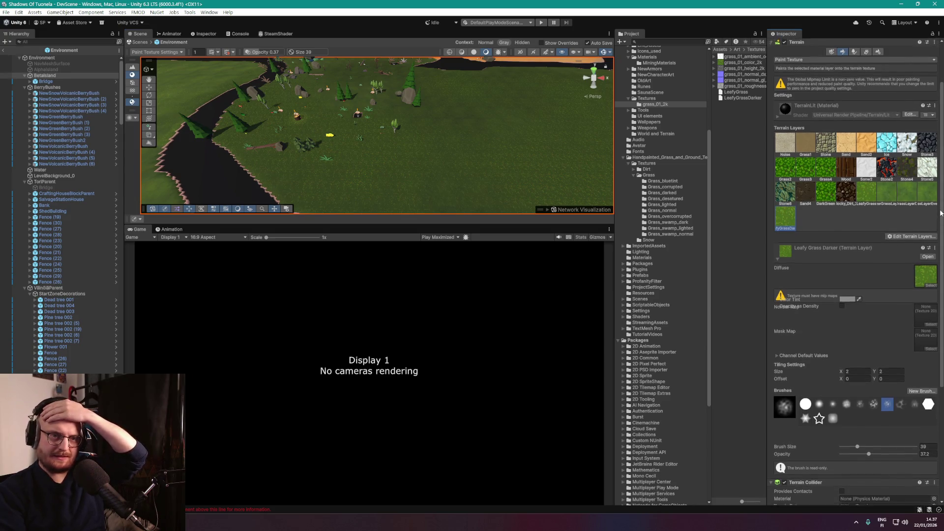
Select the Grass4 layer and paint dark patches across the green field.
click(827, 174)
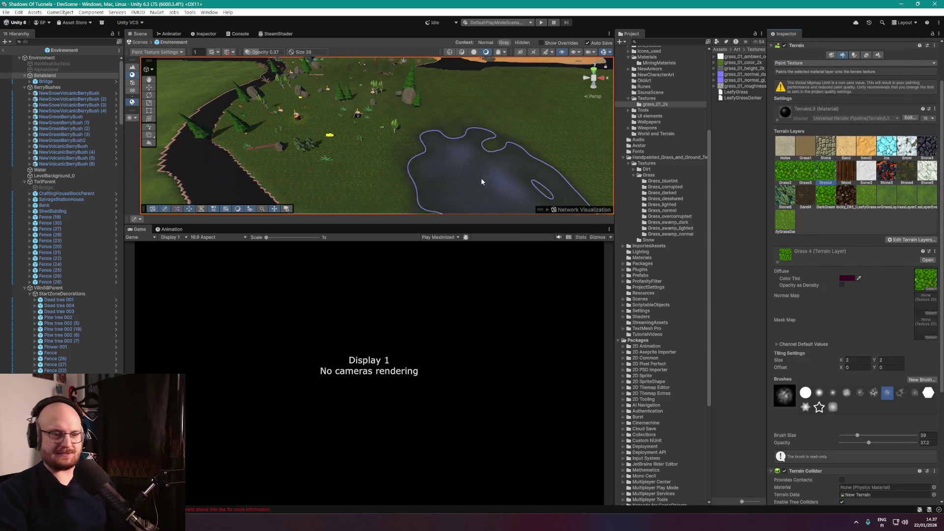
drag(480, 179, 411, 143)
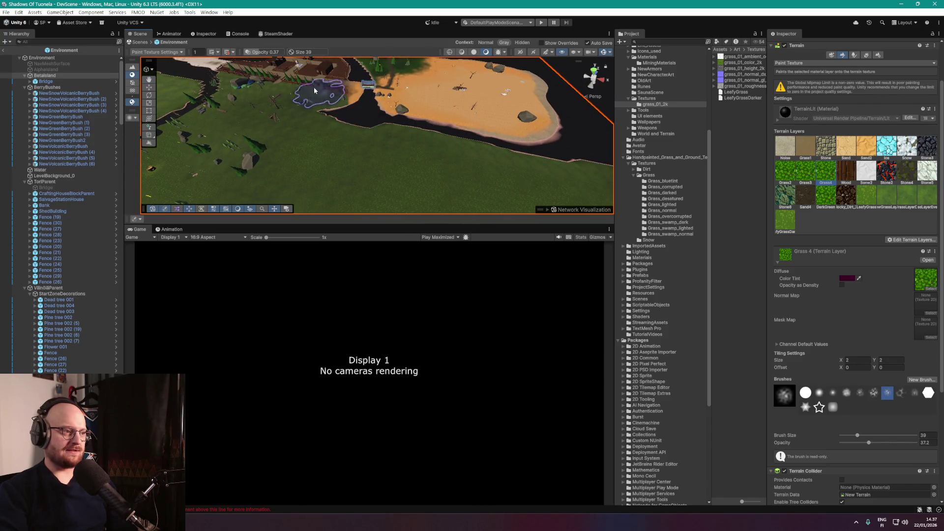
drag(315, 91, 382, 108)
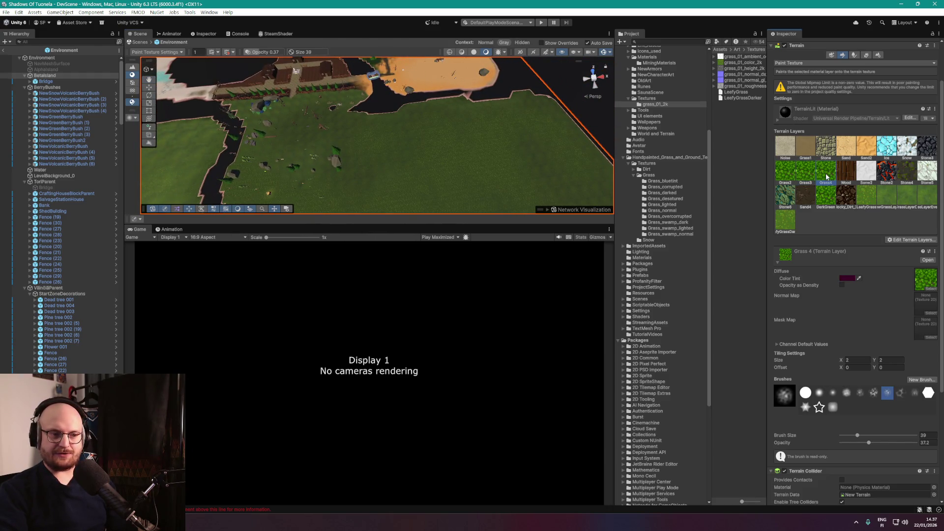
scroll(up, 3)
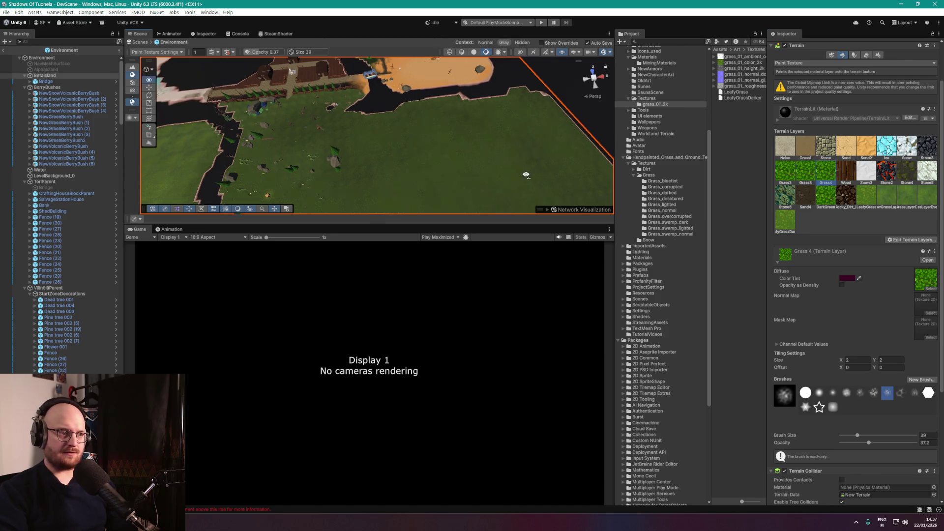
drag(491, 143, 482, 152)
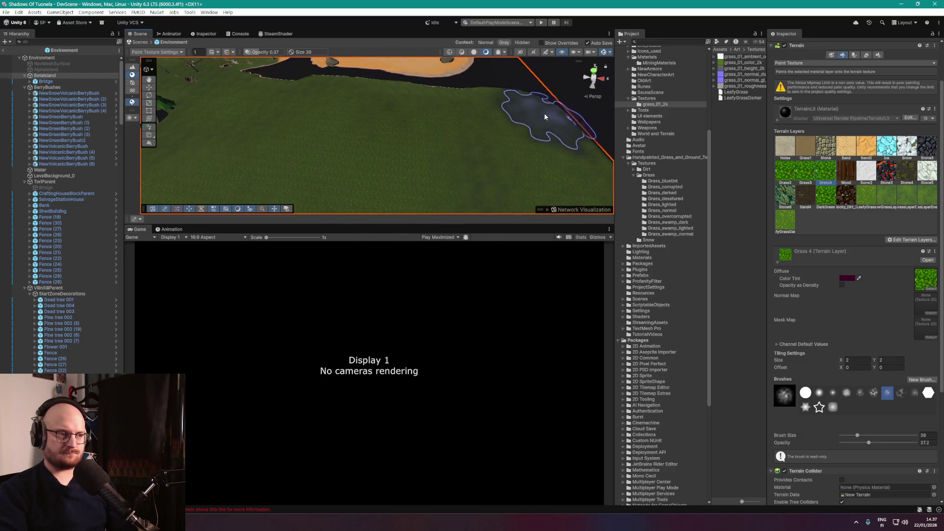
drag(544, 168, 528, 144)
Review the dark patches from around the beach and pond, then select the Leafy Grass layer.
drag(433, 120, 326, 105)
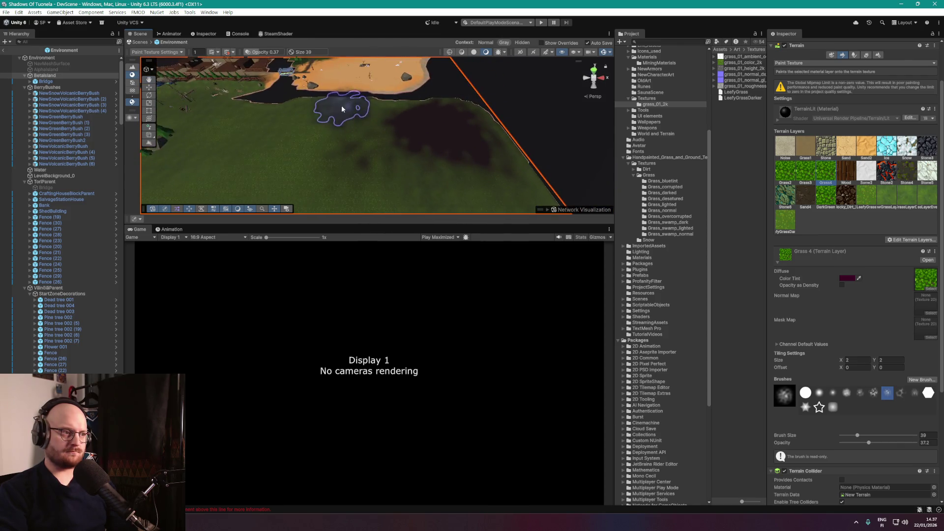
drag(385, 164, 471, 170)
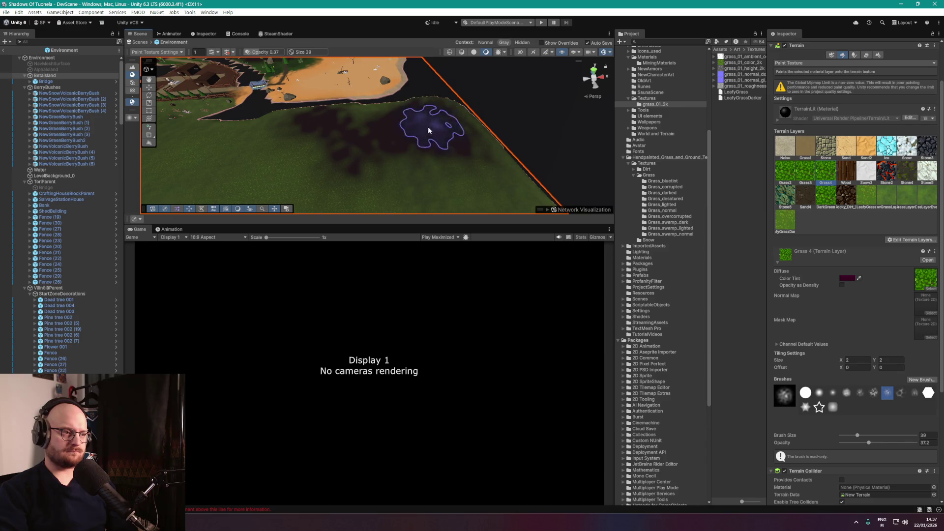
drag(347, 185, 298, 122)
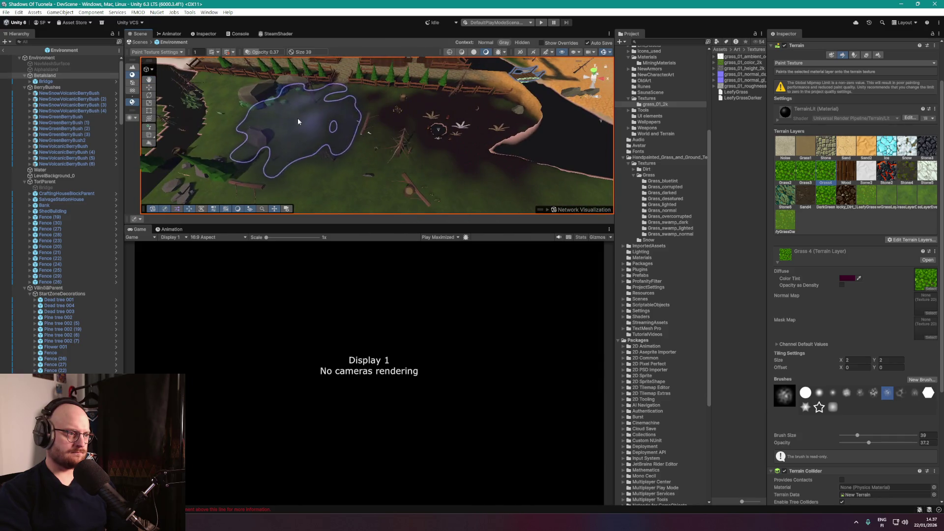
drag(199, 102, 344, 103)
drag(389, 82, 402, 101)
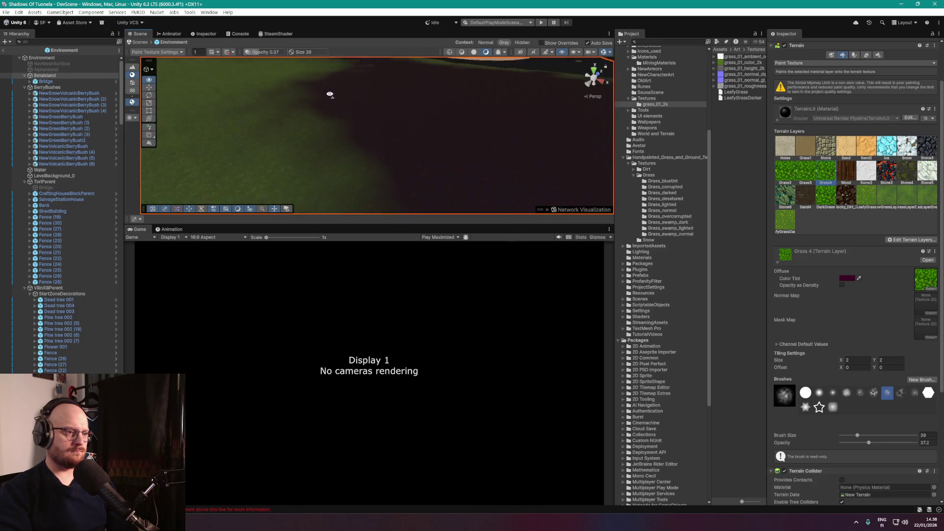
drag(329, 94, 299, 107)
drag(404, 106, 395, 134)
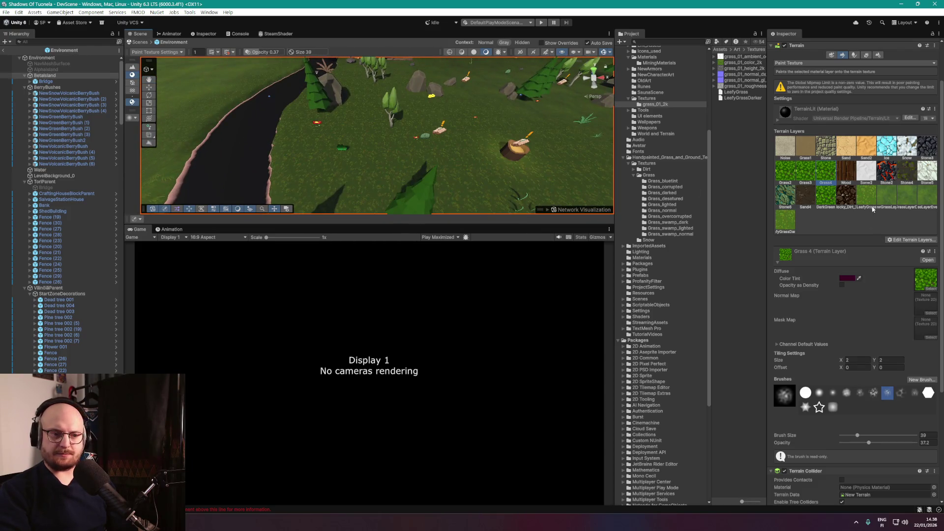
click(866, 199)
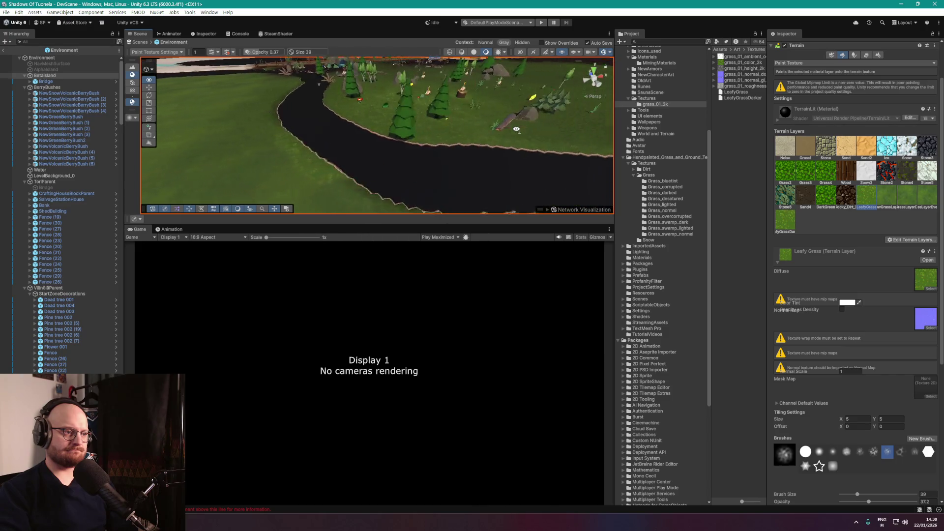
Select the Stone layer with a soft round brush at size 4.
scroll(up, 3)
drag(448, 132, 477, 139)
click(826, 146)
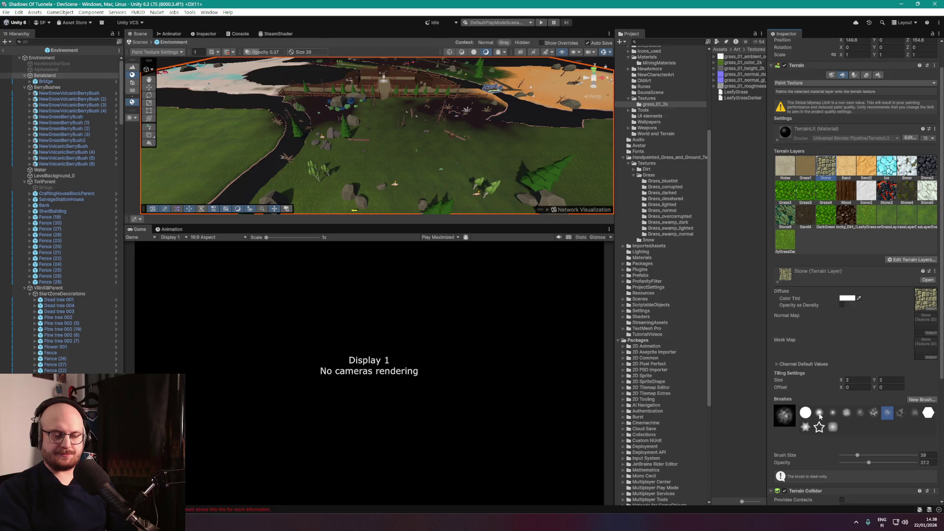
click(820, 413)
scroll(up, 3)
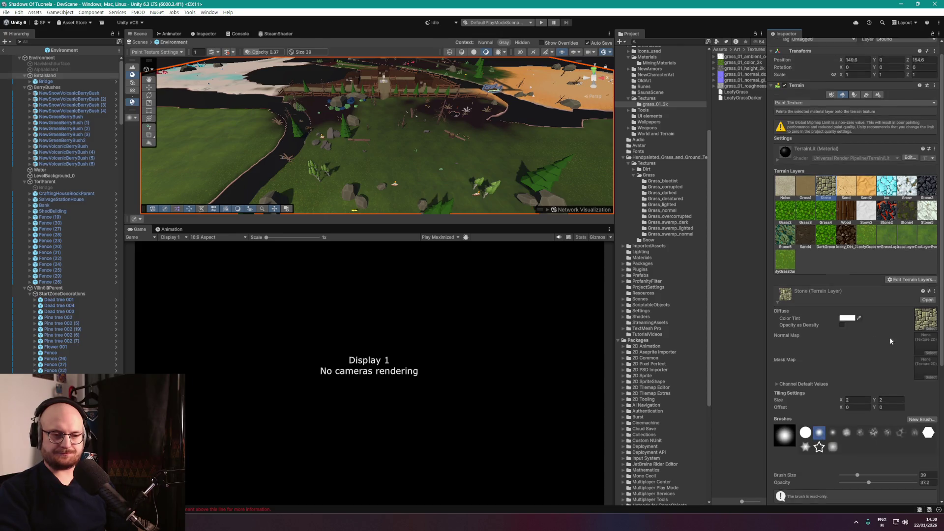
click(847, 422)
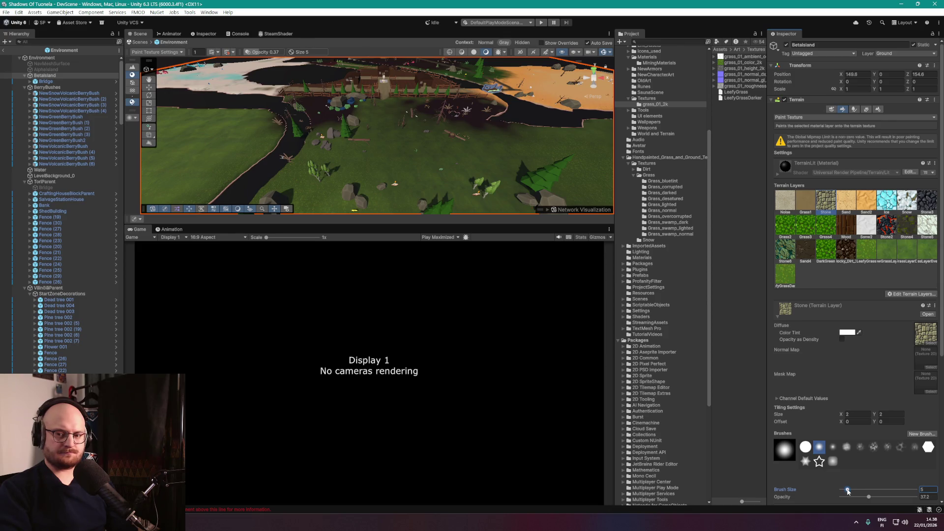
Undo the stray stone stroke by the path and lower brush opacity to about 30.
drag(413, 173, 460, 161)
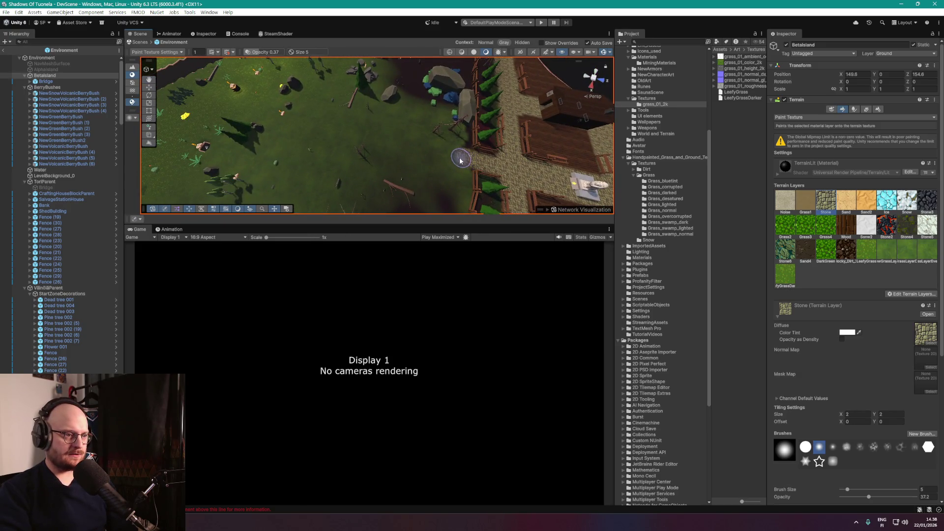
key(ctrl+z)
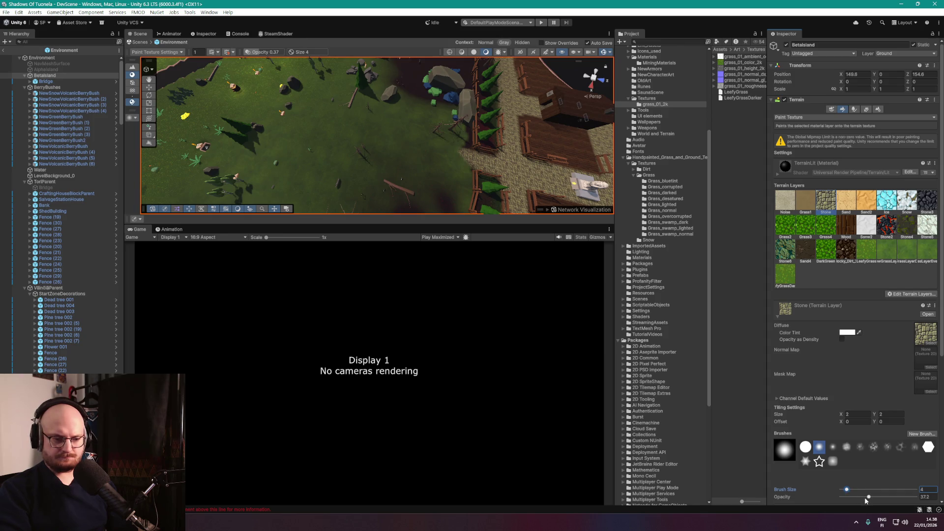
click(866, 498)
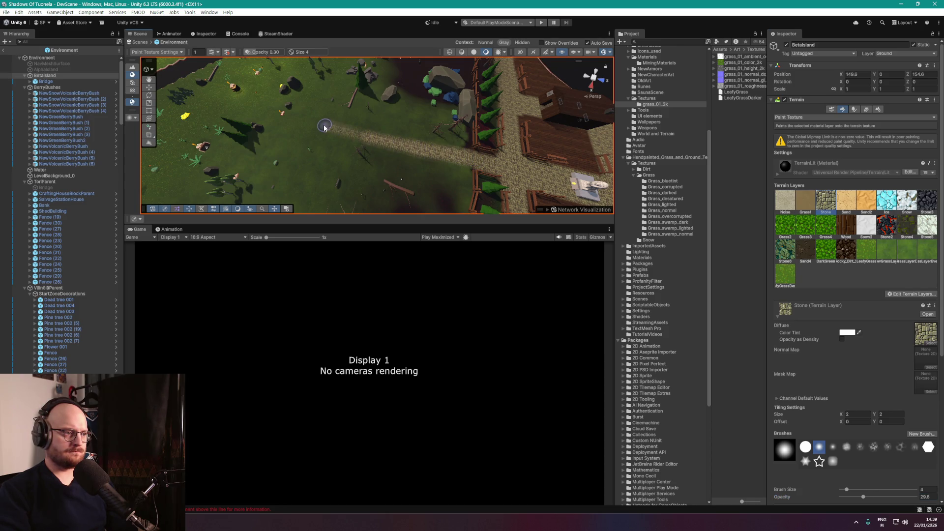
Paint a stone path across the grass near the house and river, extending it rightward.
drag(327, 126, 450, 164)
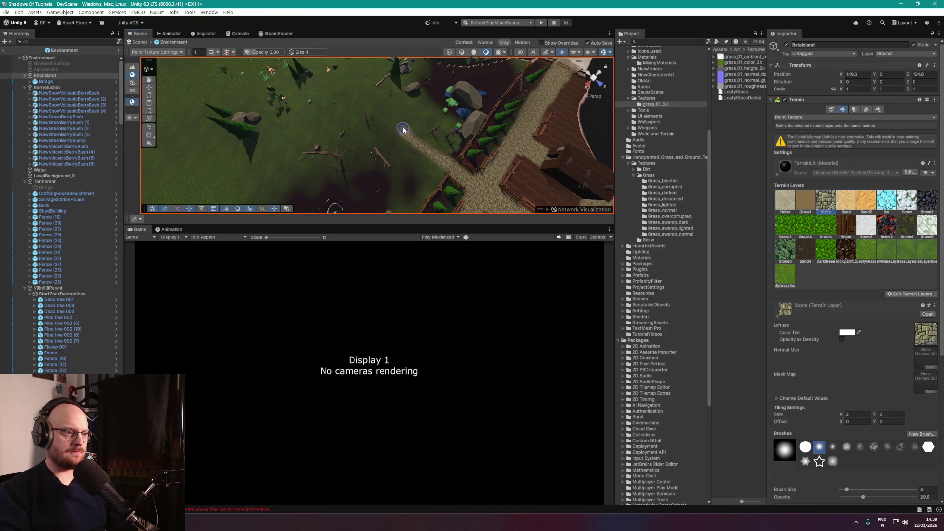
drag(403, 120, 400, 125)
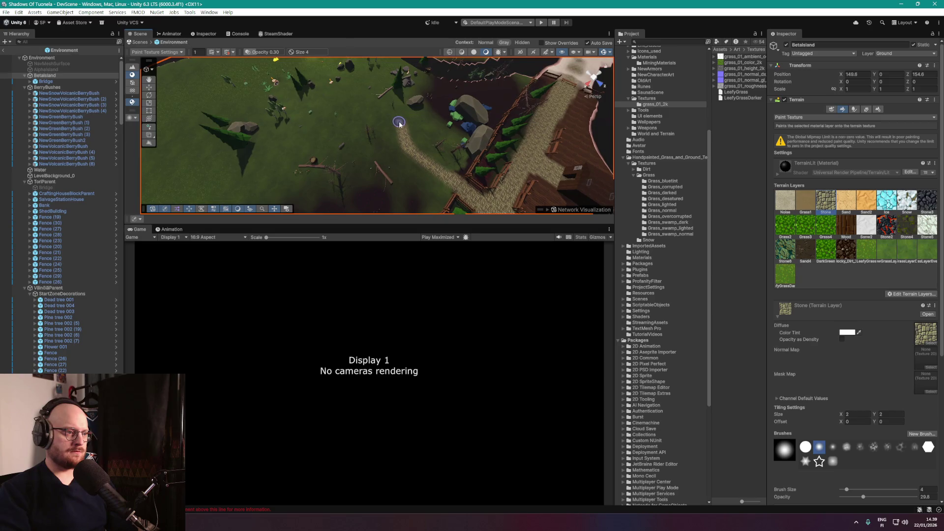
drag(367, 89, 384, 123)
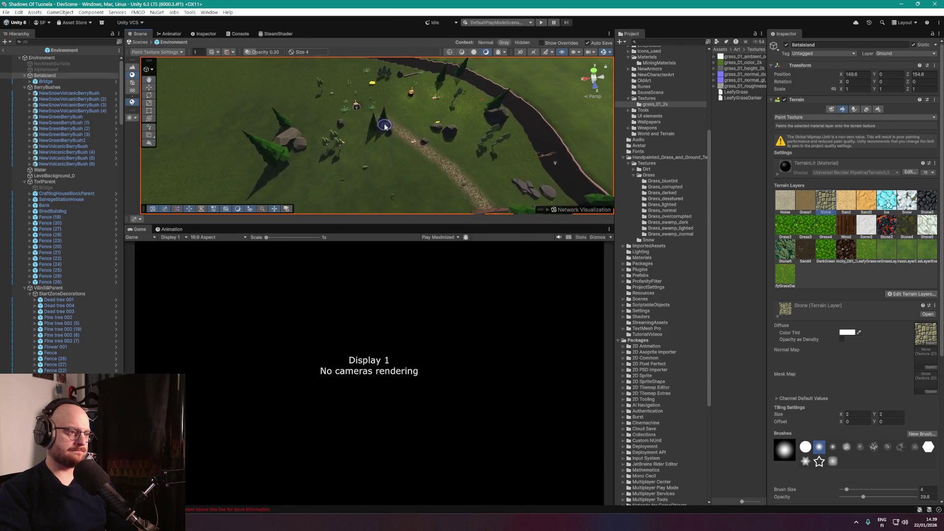
drag(337, 103, 276, 113)
drag(207, 129, 247, 116)
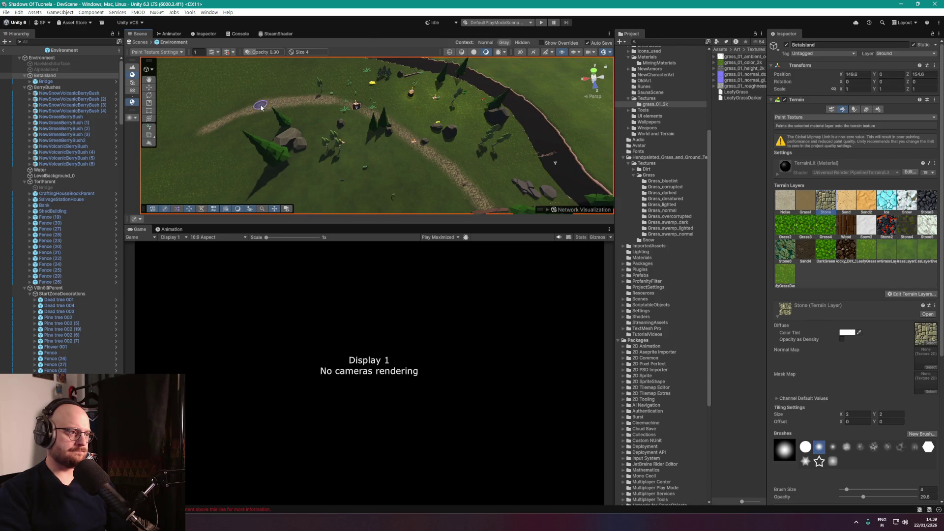
Move to a top-down view with the river on the right, close over open grass.
drag(356, 109, 378, 165)
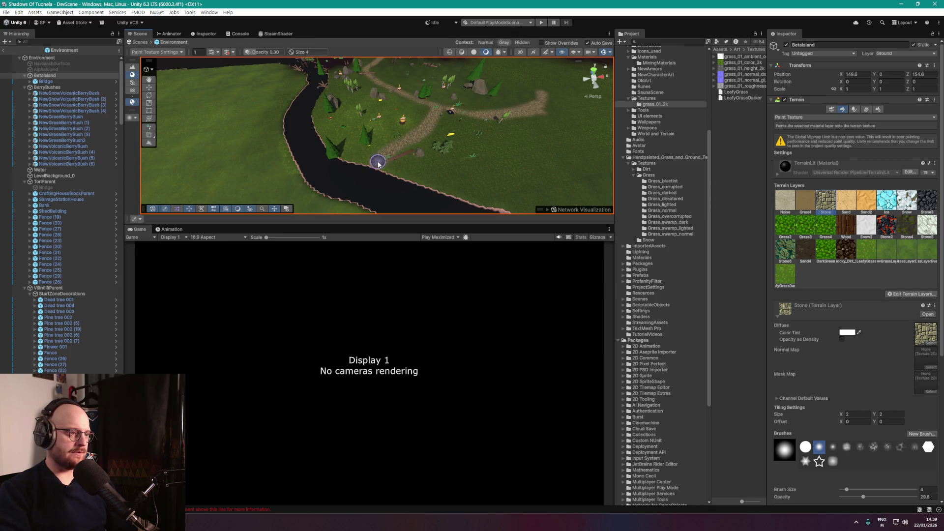
scroll(up, 3)
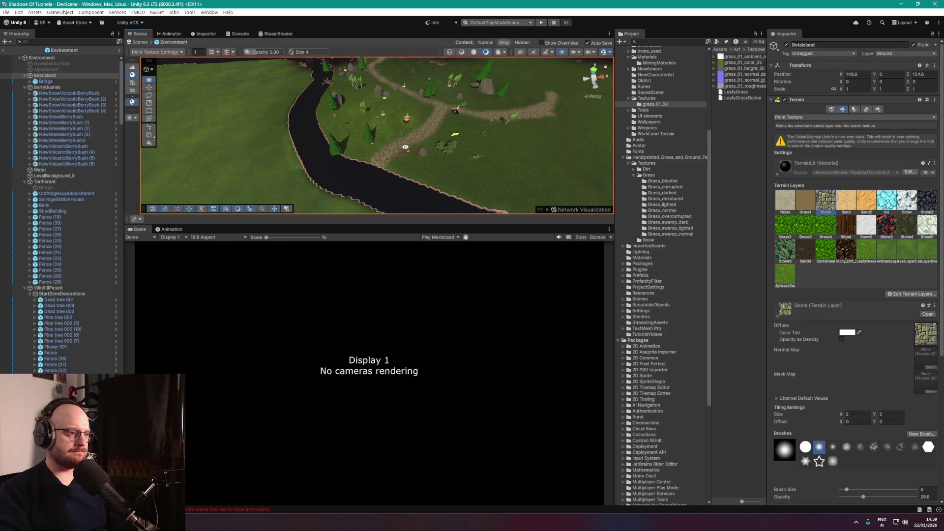
drag(375, 138, 382, 156)
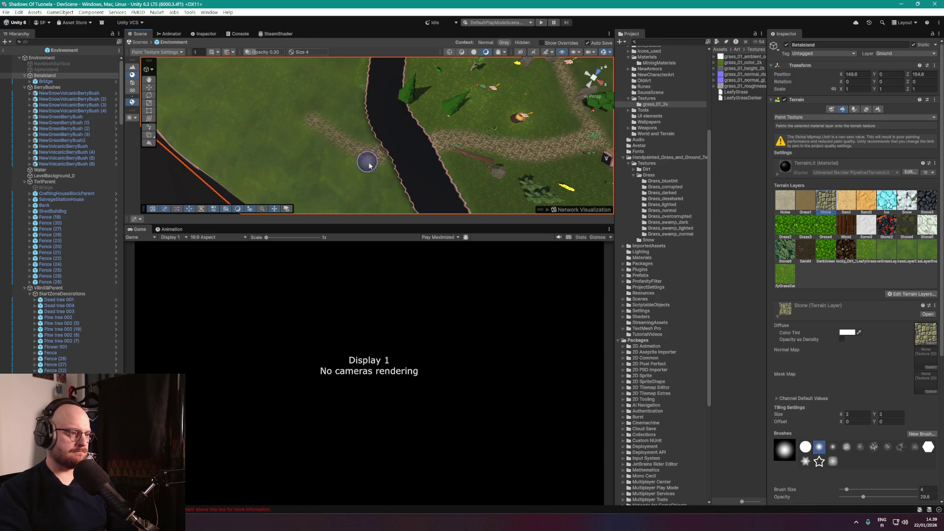
drag(316, 120, 449, 120)
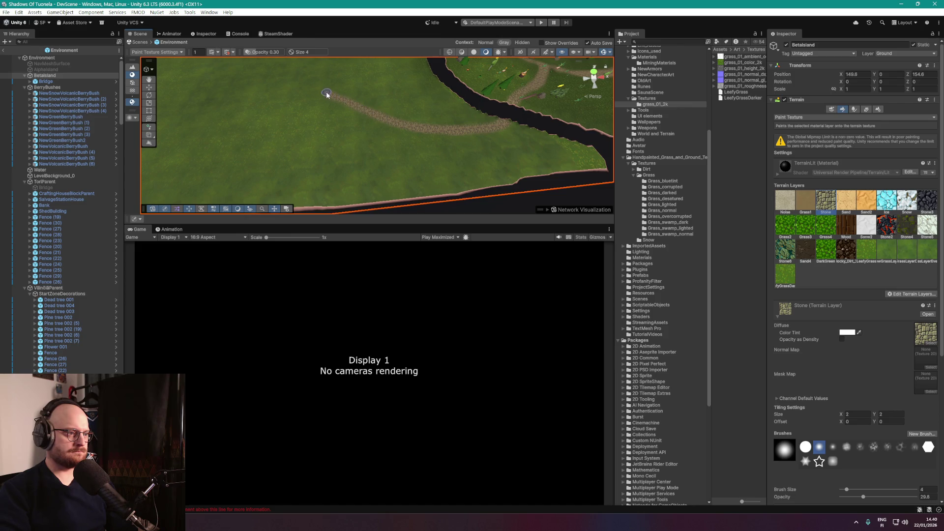
drag(326, 94, 419, 138)
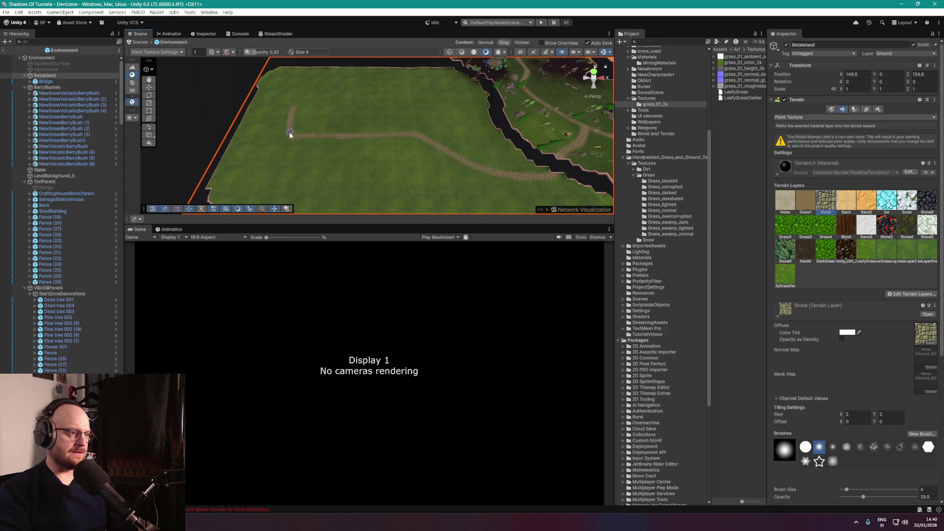
Paint a long stone path from the bend and fly over the path crossings.
drag(290, 134, 409, 136)
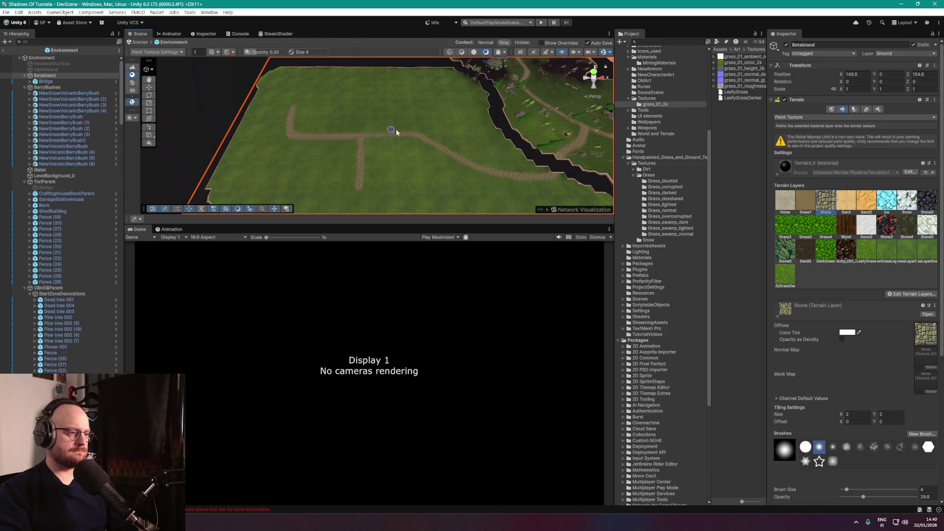
scroll(down, 3)
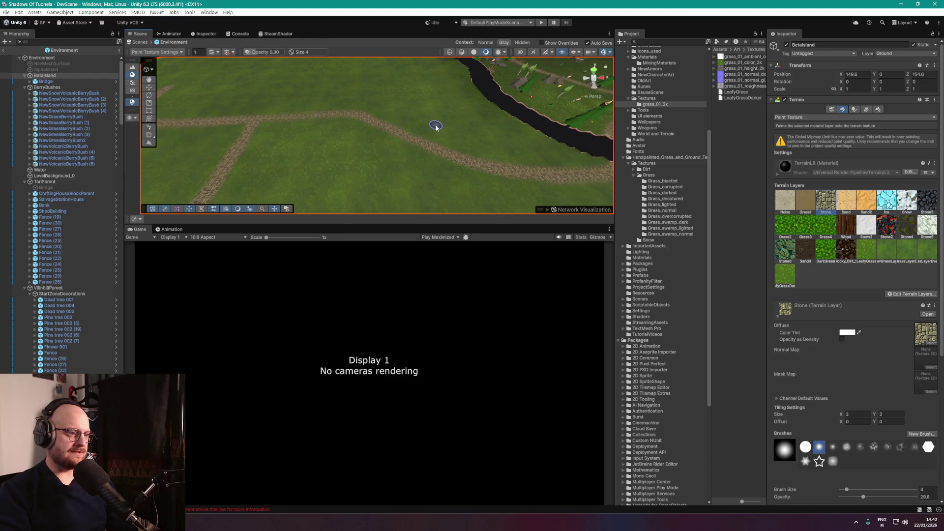
drag(429, 142, 397, 141)
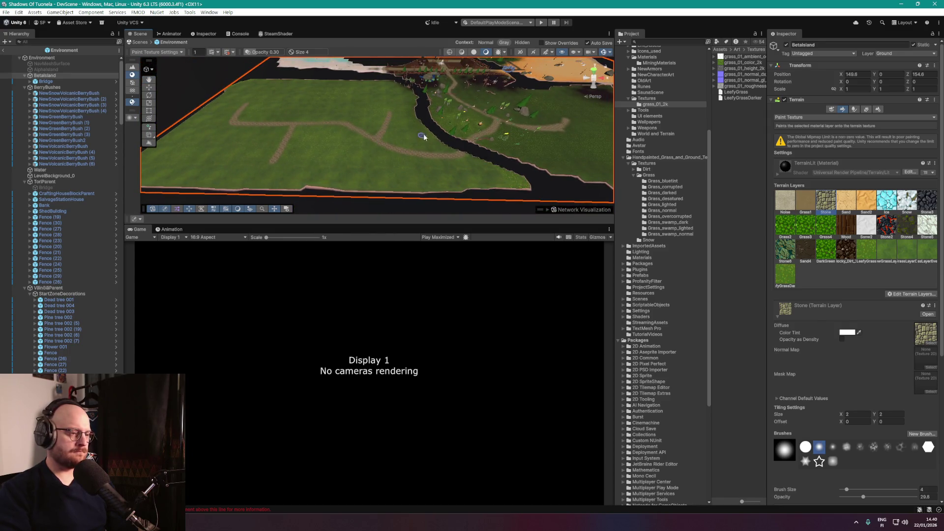
scroll(up, 3)
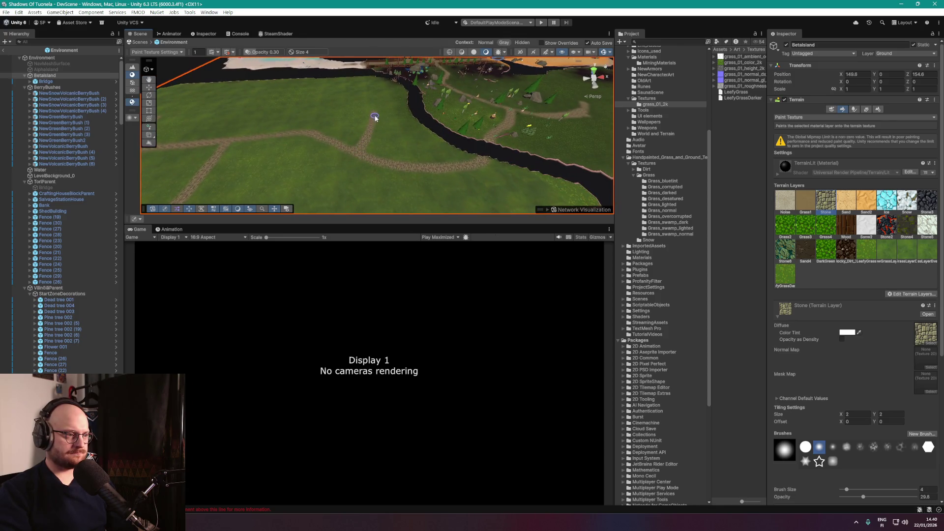
drag(375, 118, 349, 102)
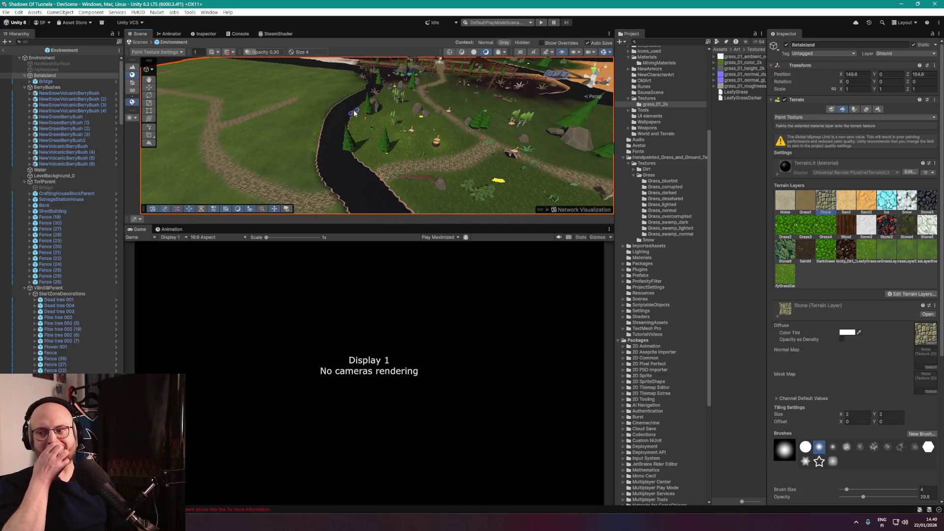
drag(248, 94, 303, 97)
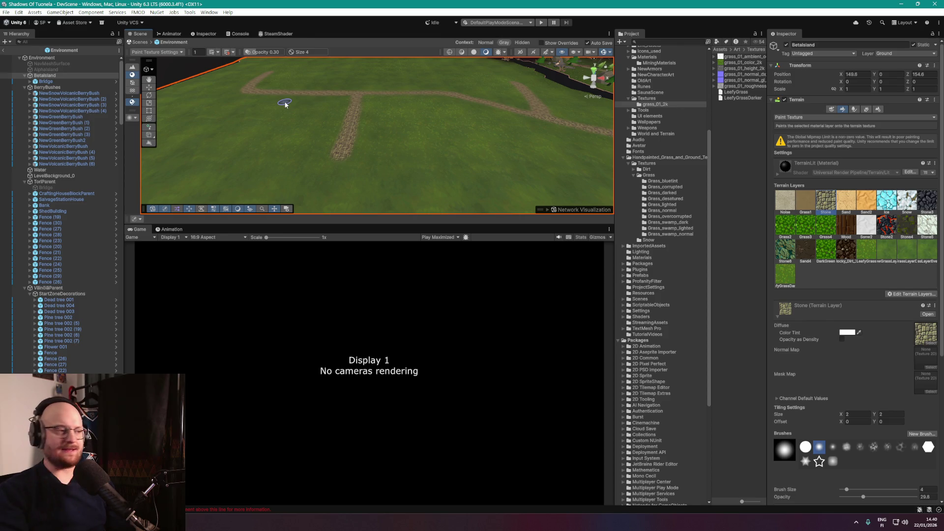
drag(286, 104, 428, 93)
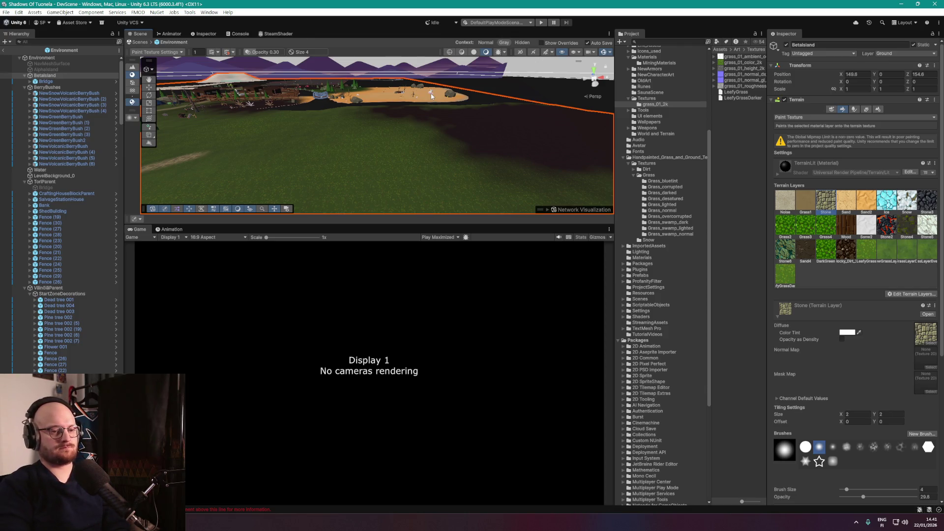
drag(430, 93, 359, 107)
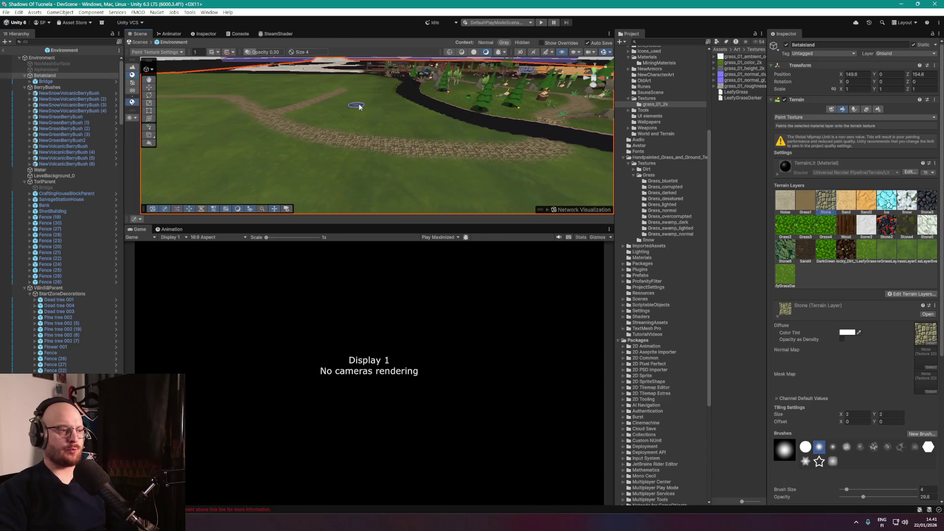
Drag the Scene/Game splitter down to enlarge the Scene view.
drag(451, 224, 451, 317)
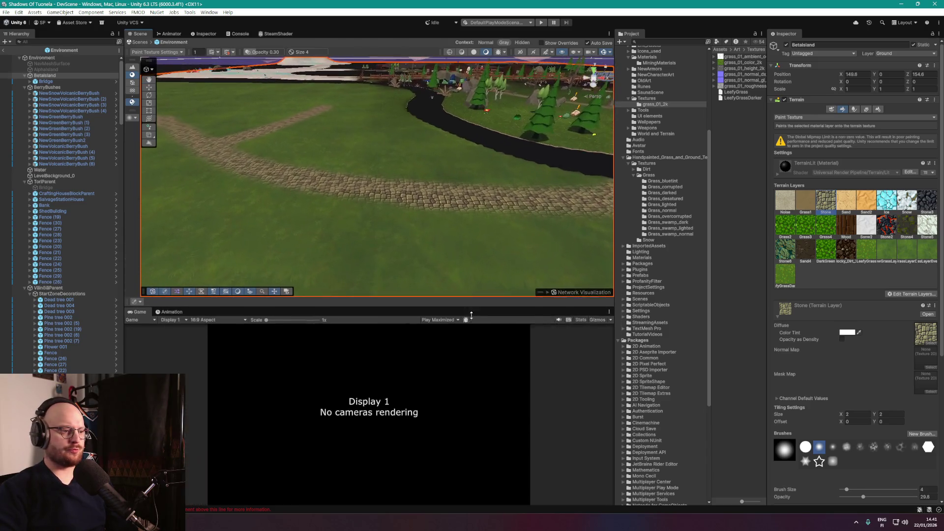
drag(472, 251, 492, 221)
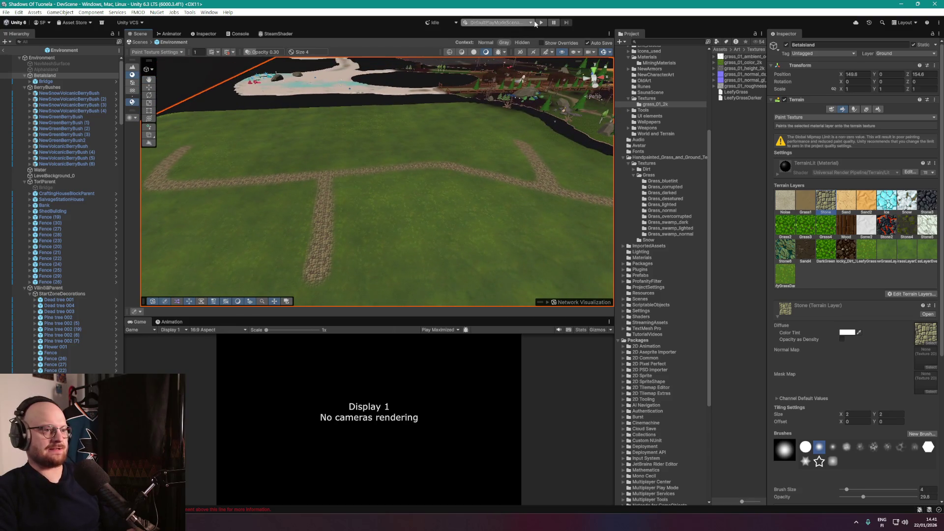
click(543, 24)
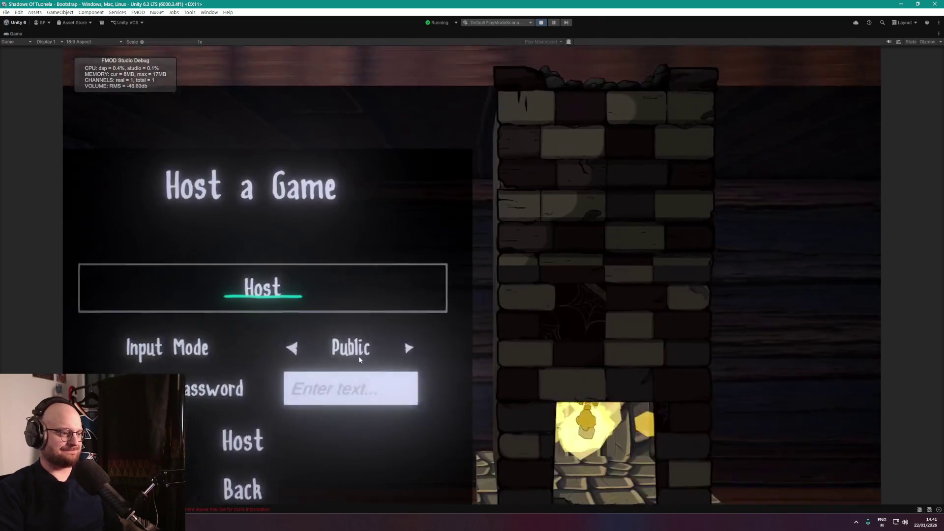
Host a LAN game and walk the player along the cobblestone path.
click(288, 371)
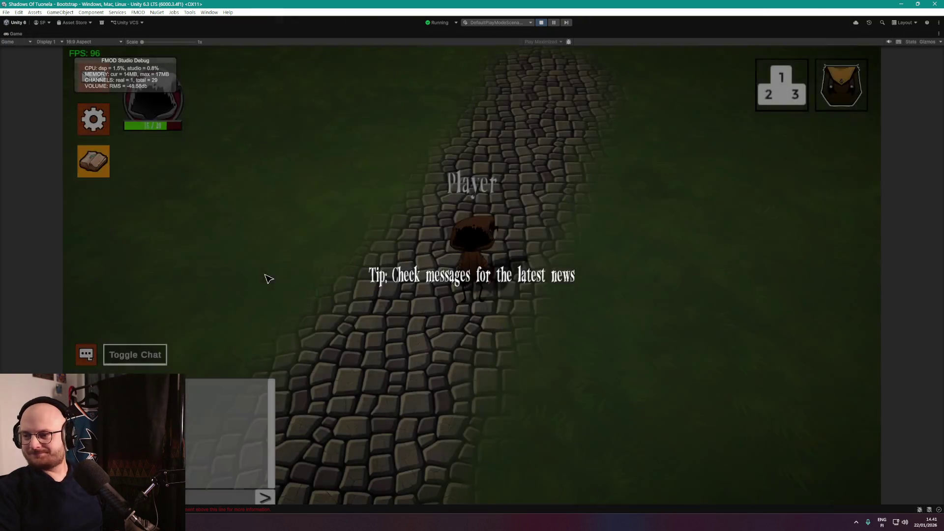
click(419, 364)
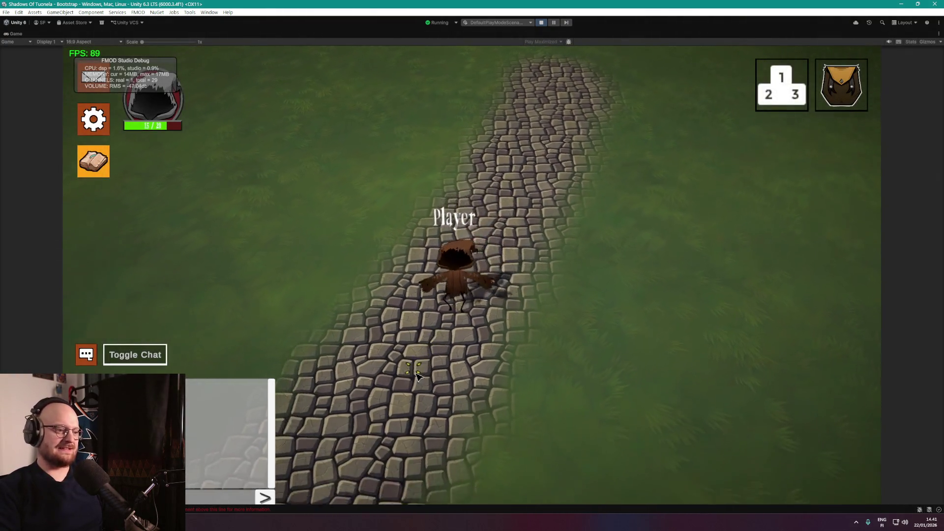
click(382, 369)
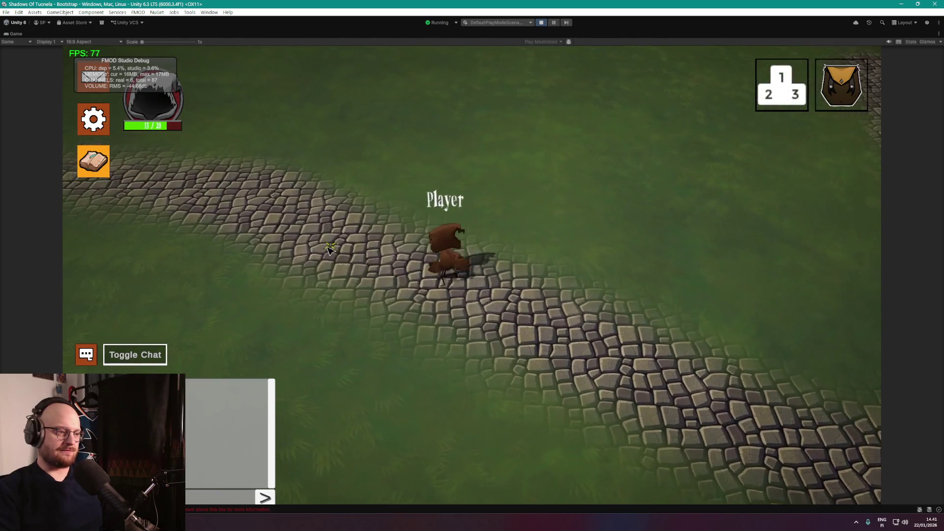
click(388, 263)
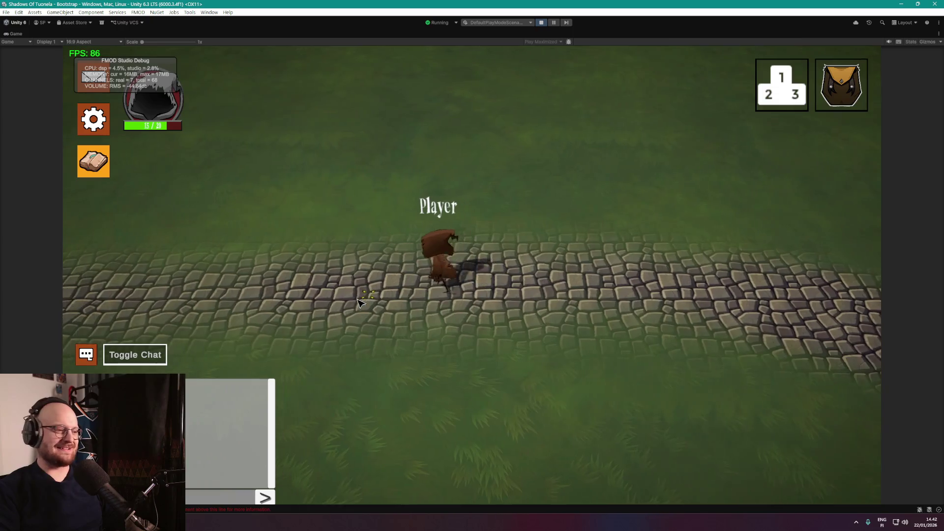
click(335, 301)
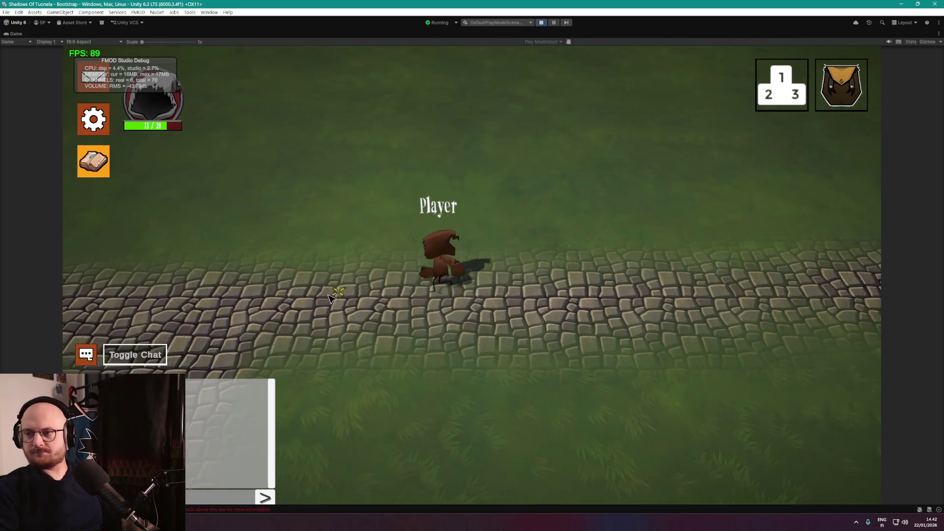
click(311, 319)
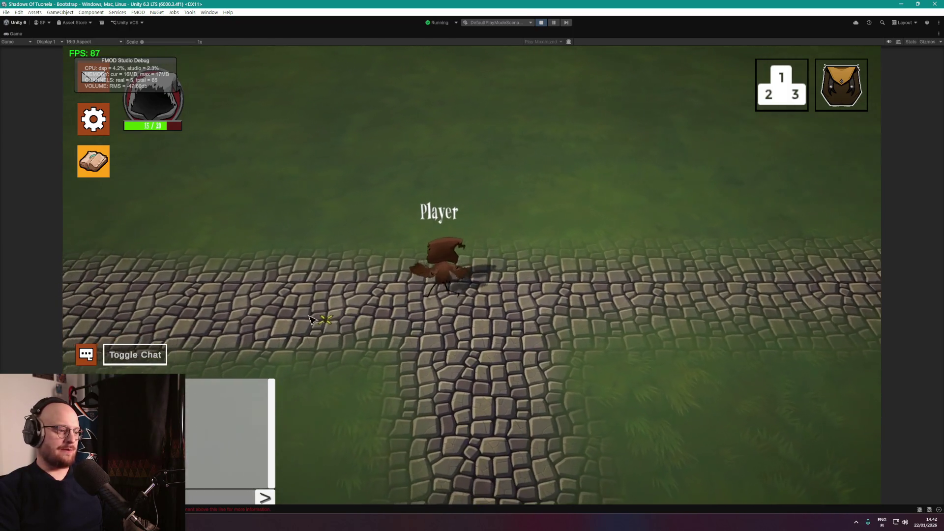
click(302, 309)
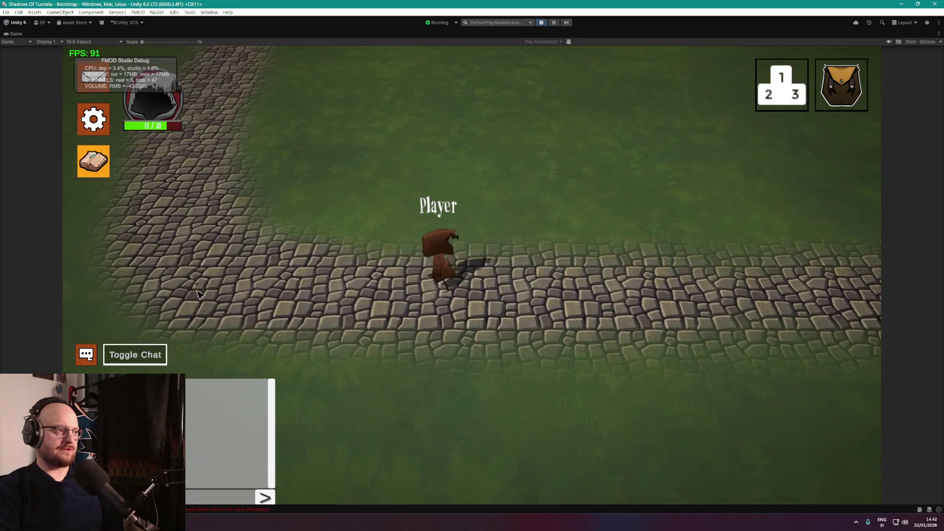
click(197, 290)
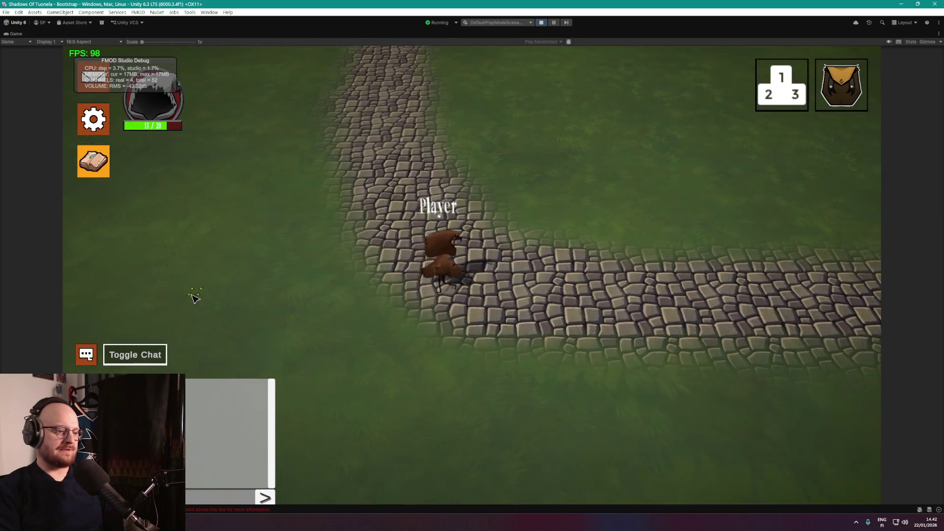
Walk the player left off the path across the grass toward the terrain edge.
click(193, 297)
click(195, 296)
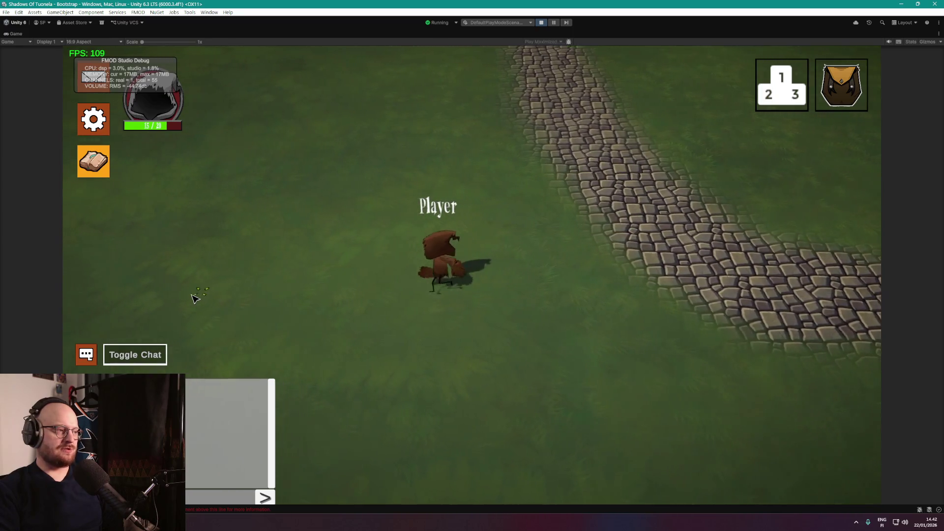
click(194, 297)
click(194, 297)
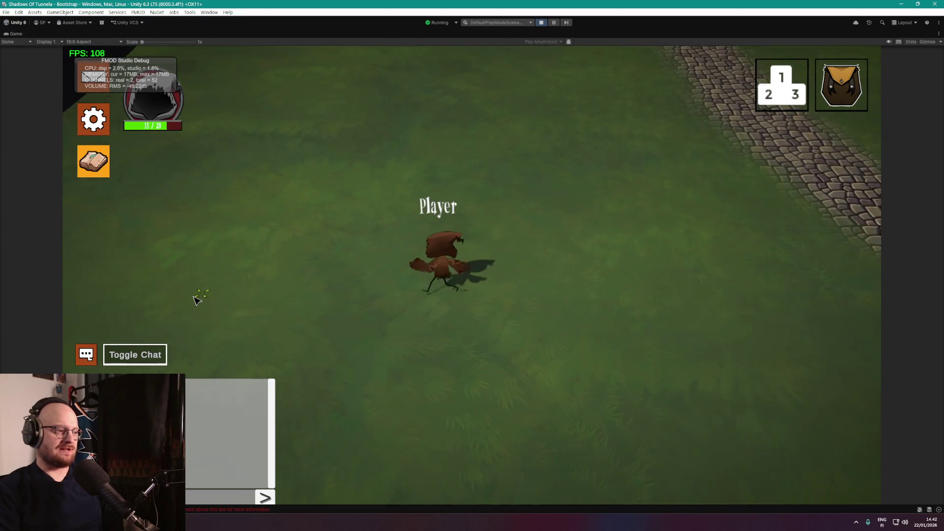
click(196, 299)
click(199, 274)
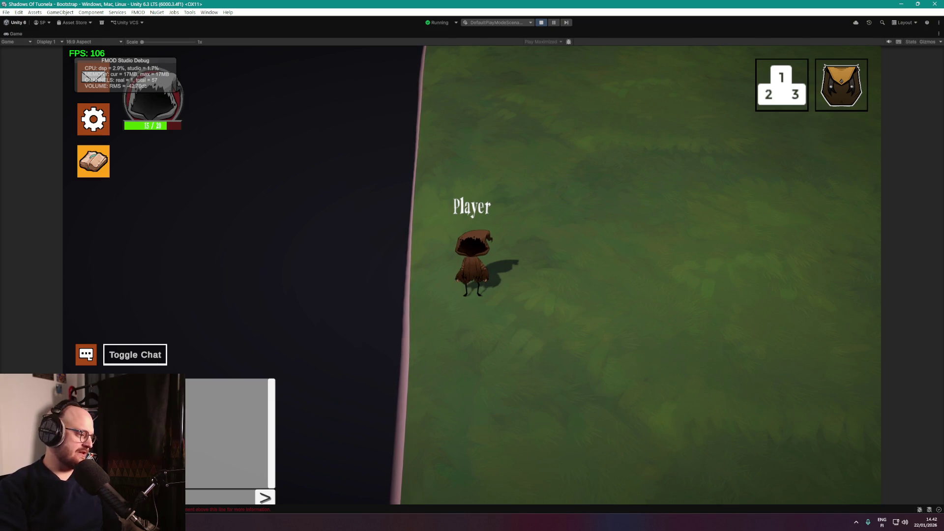
key(alt+Tab)
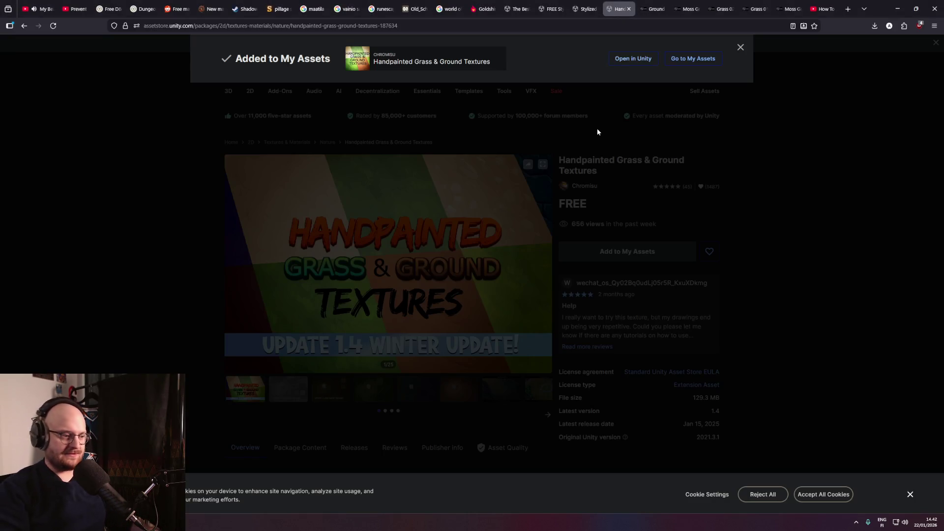
Search 'online timer' in a new tab, start the Google stopwatch, and return to the game.
key(ctrl+t)
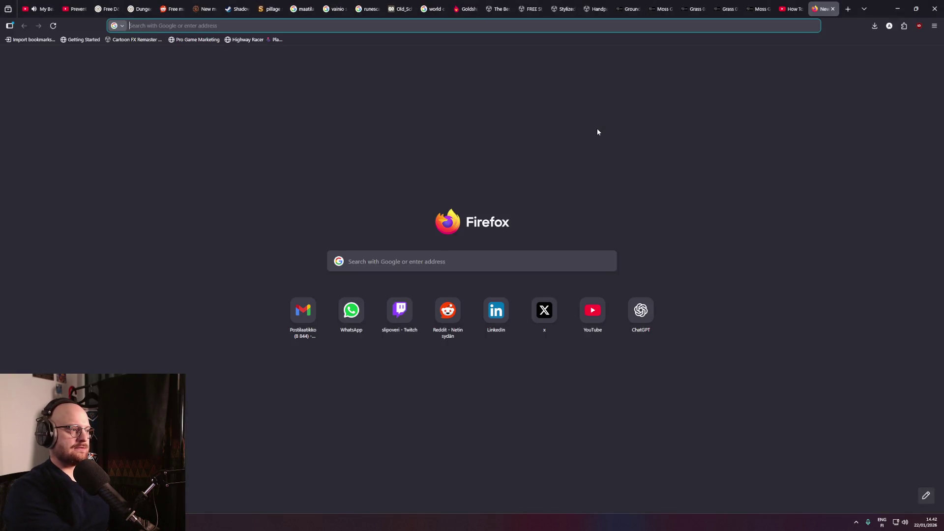
text(online timer)
key(Return)
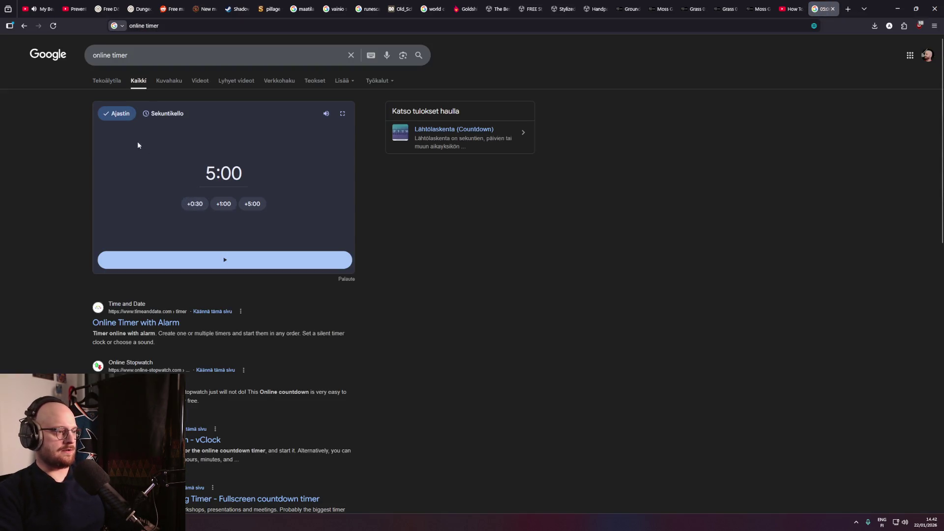
click(226, 268)
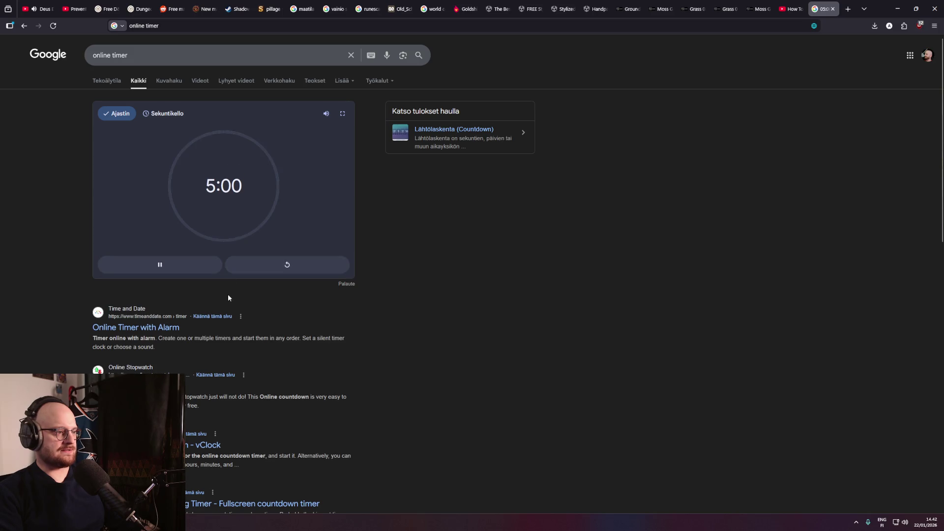
click(269, 266)
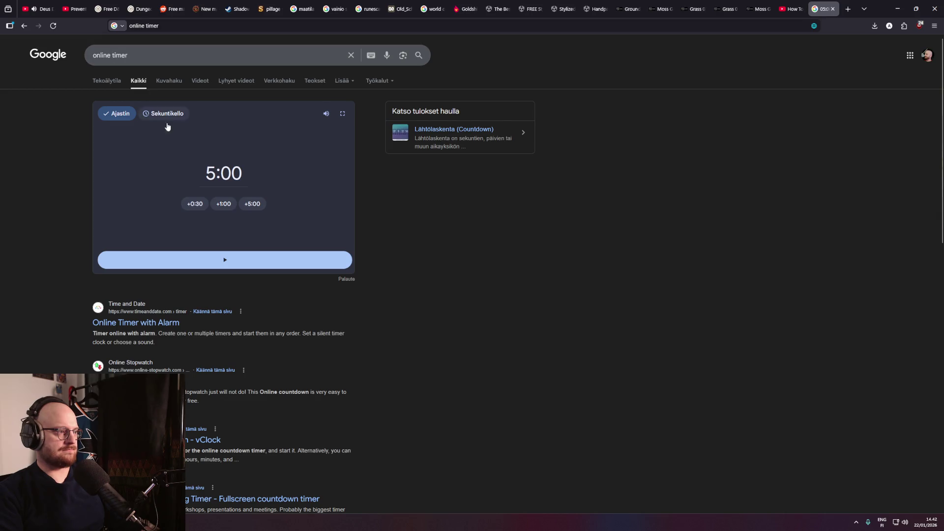
click(166, 116)
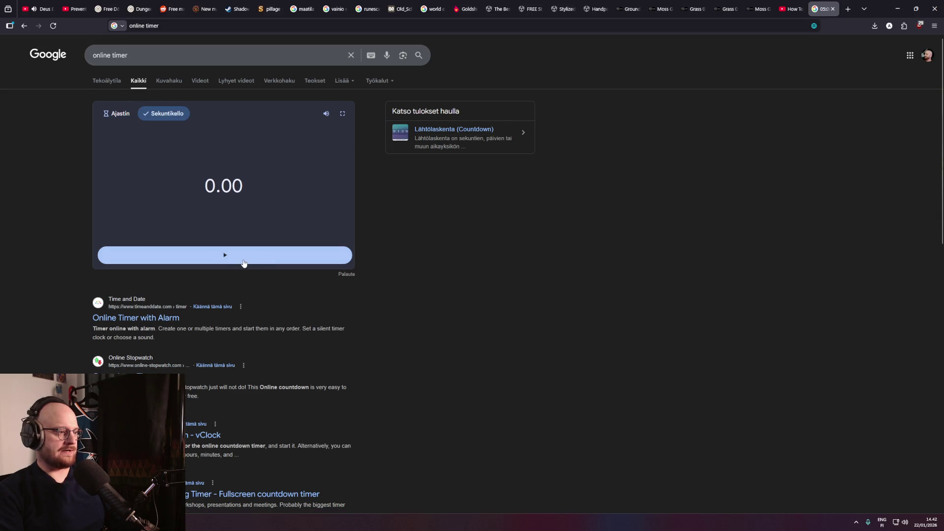
click(243, 263)
key(alt+Tab)
click(831, 294)
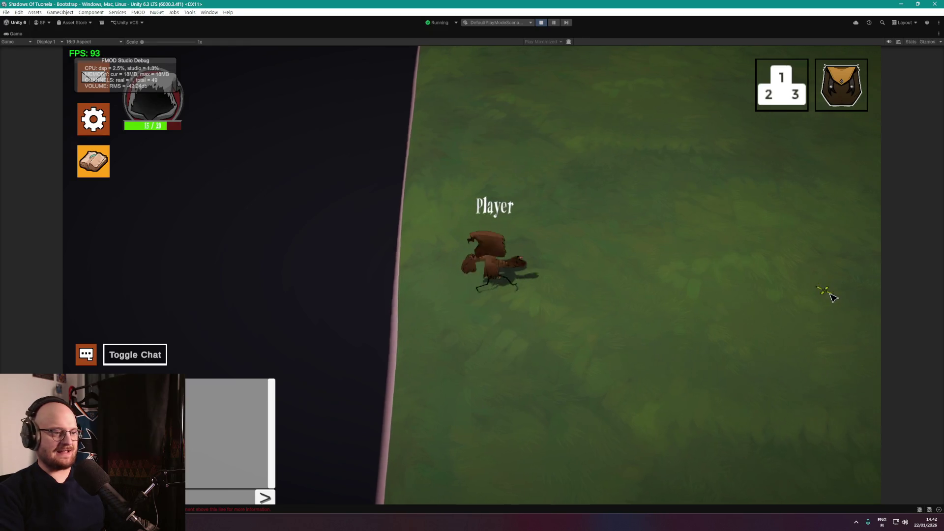
Walk the player right over the grass and cobblestone path toward the dark cliff edge.
click(833, 297)
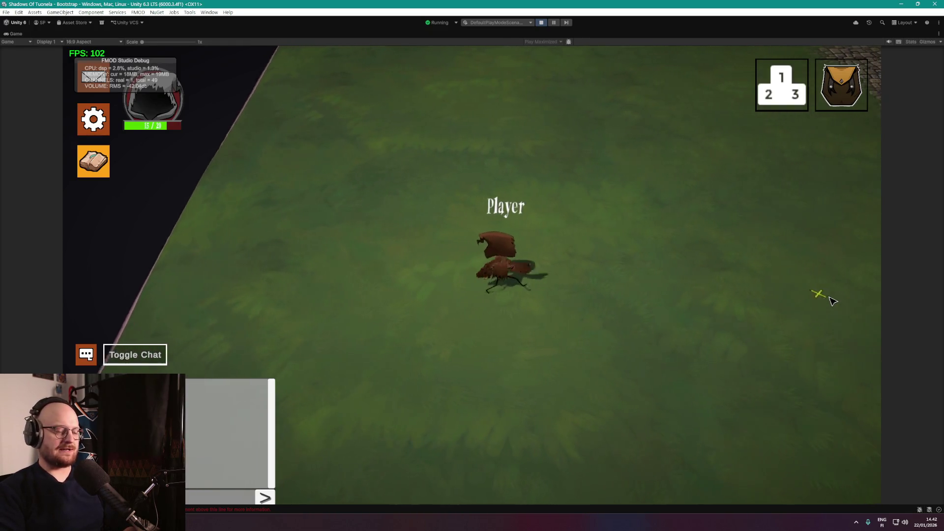
click(833, 300)
click(831, 300)
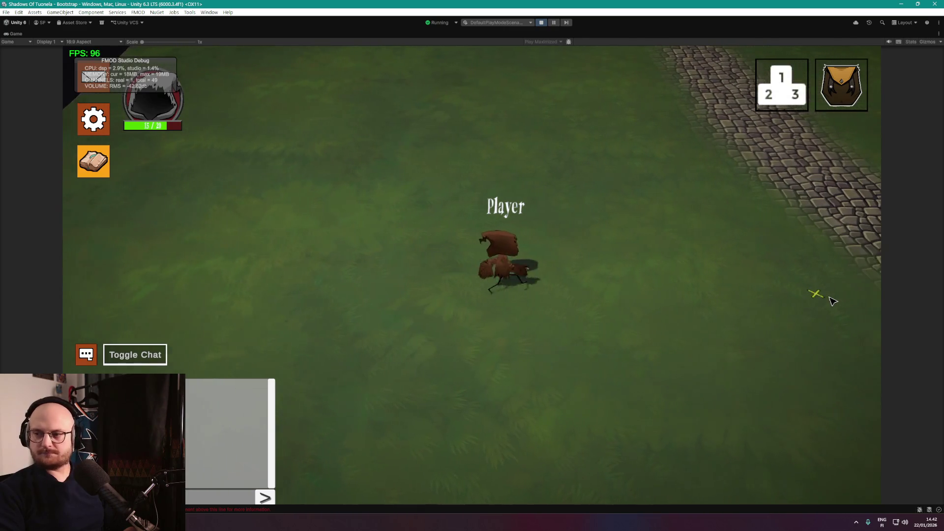
click(831, 300)
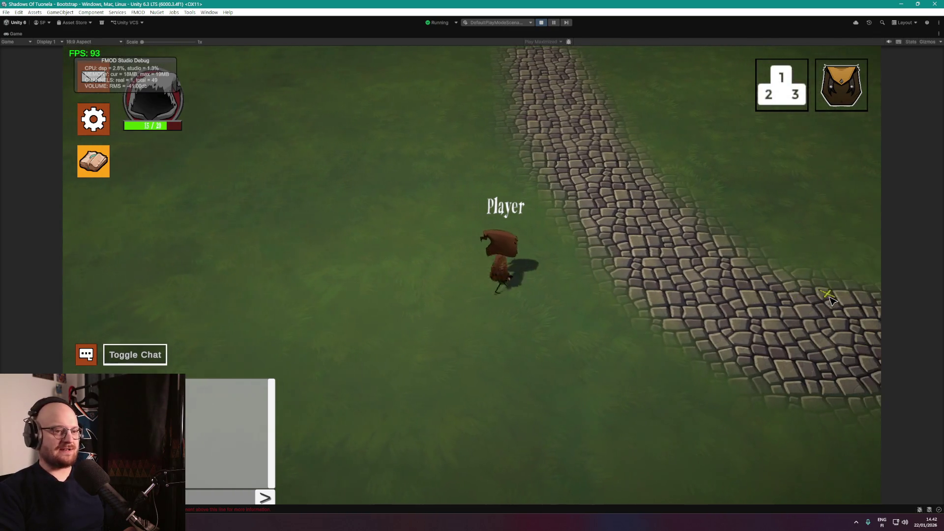
click(831, 300)
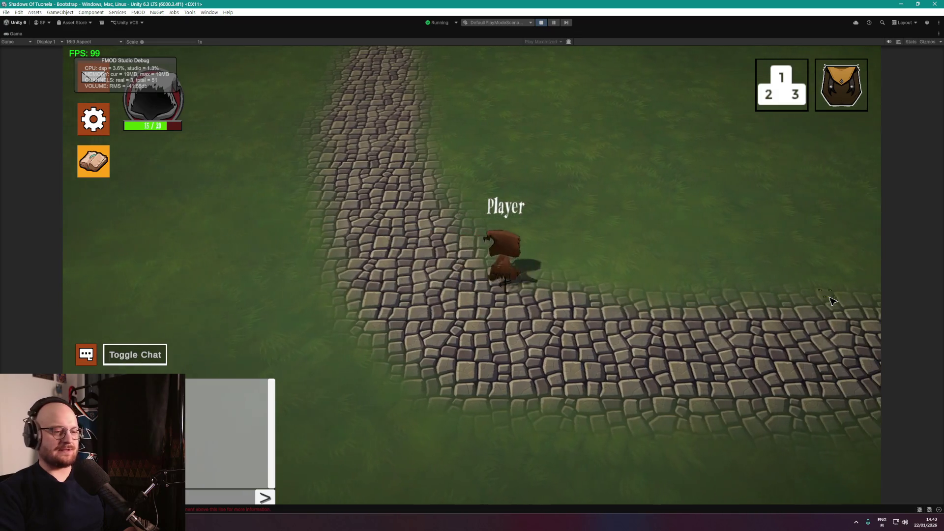
click(831, 300)
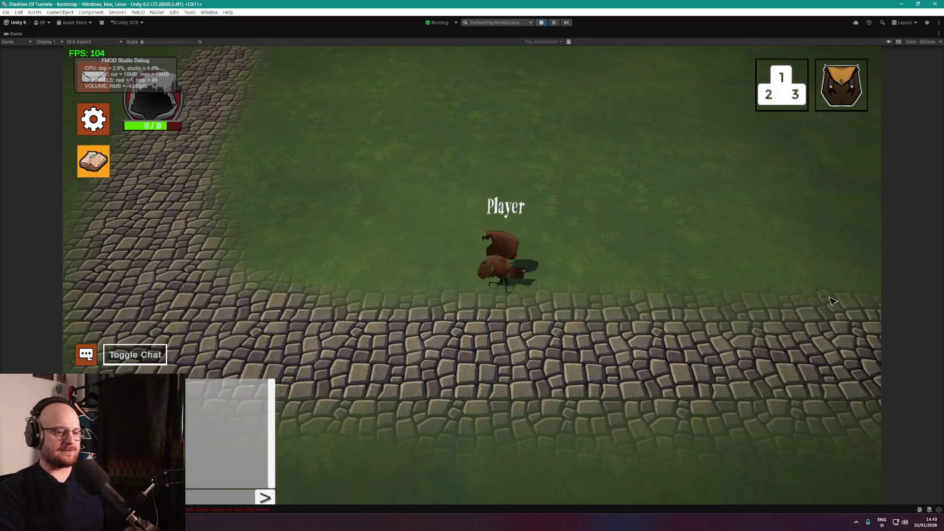
click(831, 300)
click(831, 301)
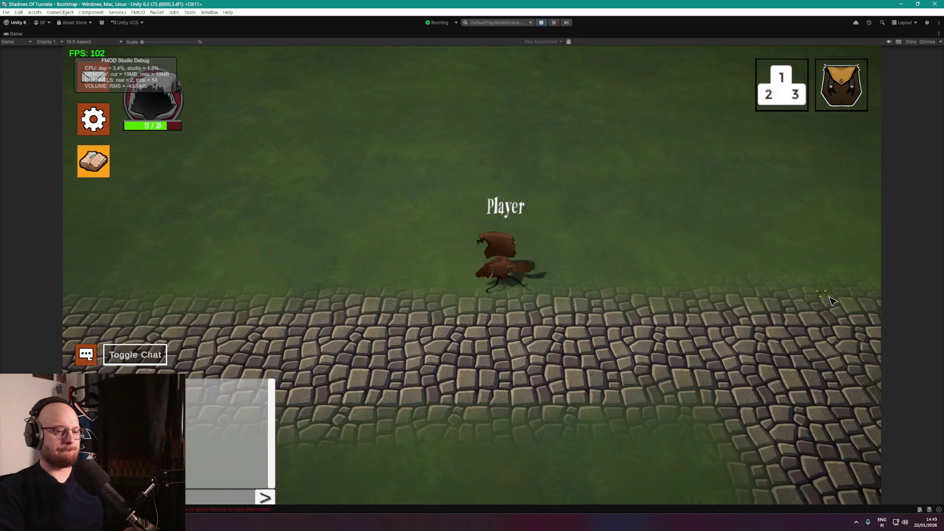
click(831, 301)
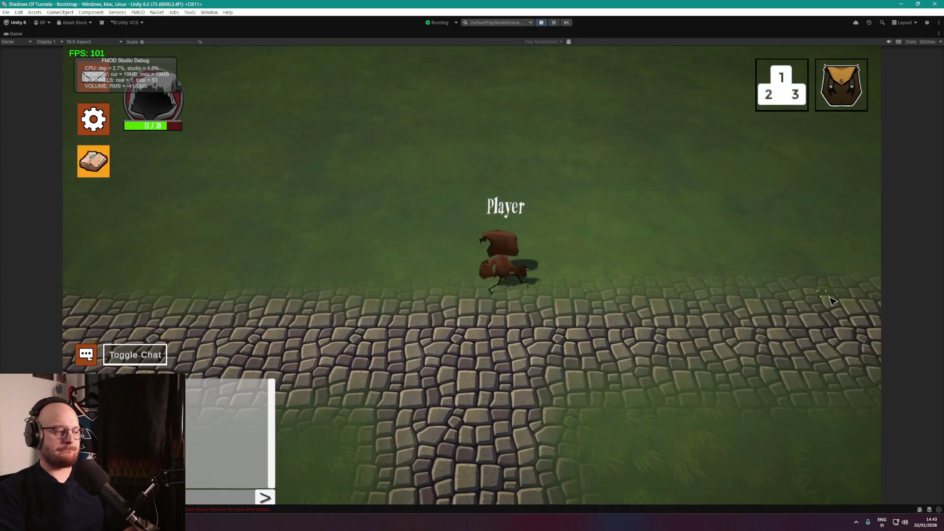
click(831, 301)
click(831, 301)
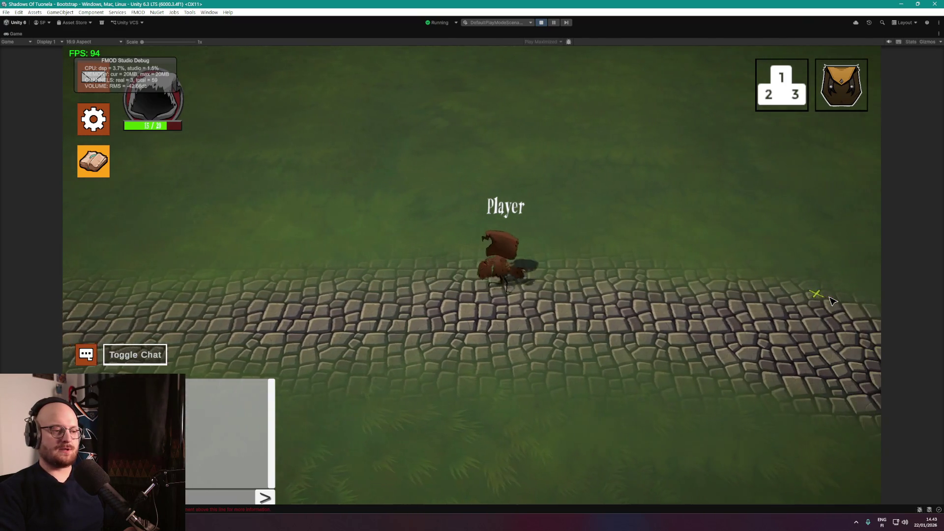
click(831, 301)
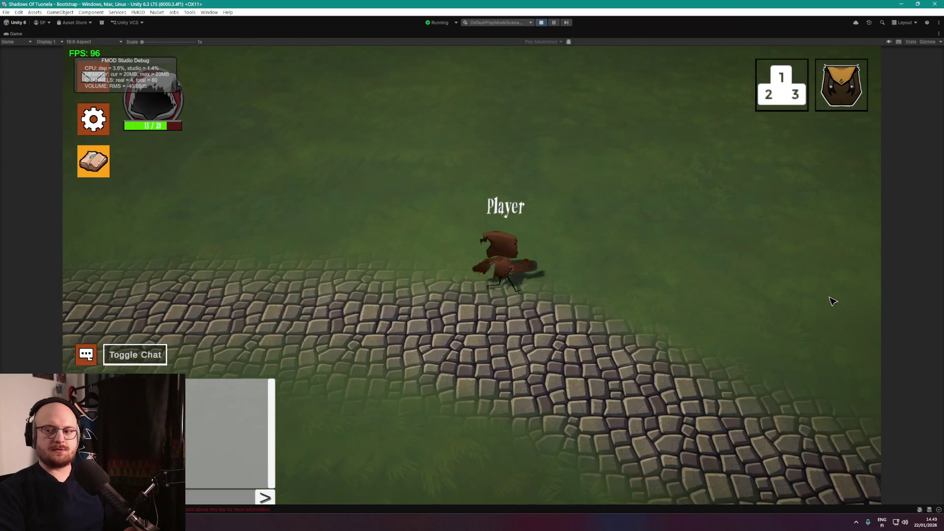
click(831, 301)
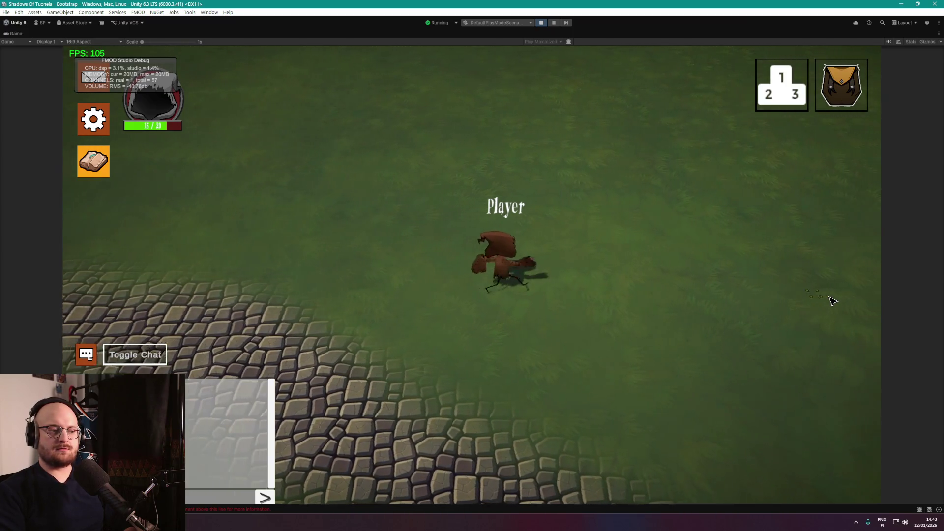
click(831, 301)
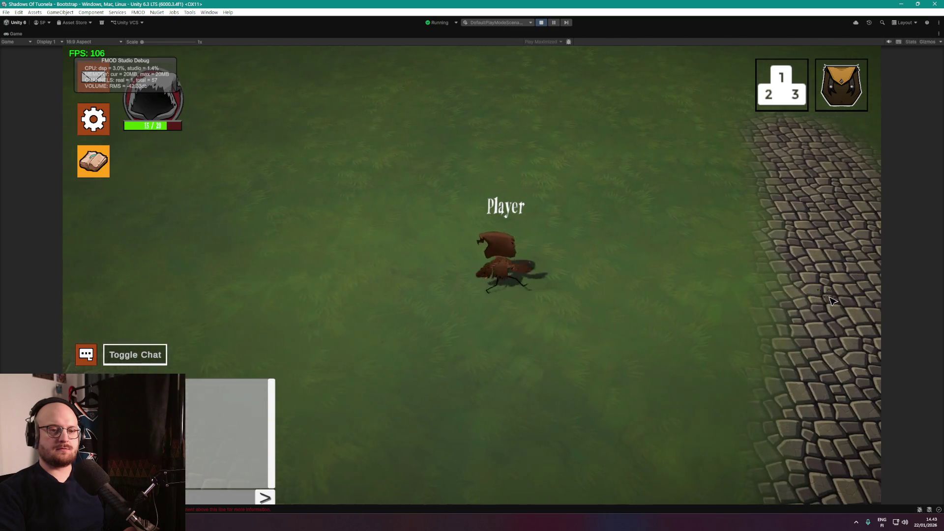
click(831, 301)
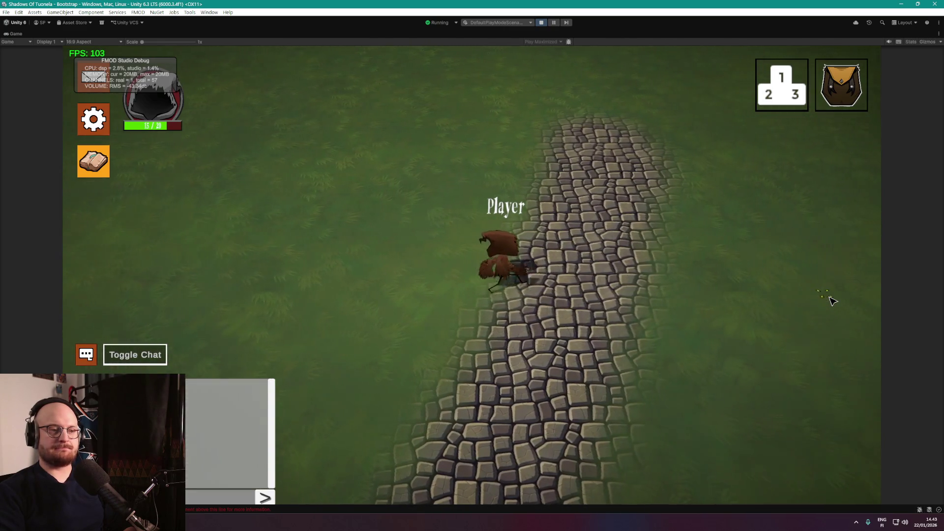
click(831, 301)
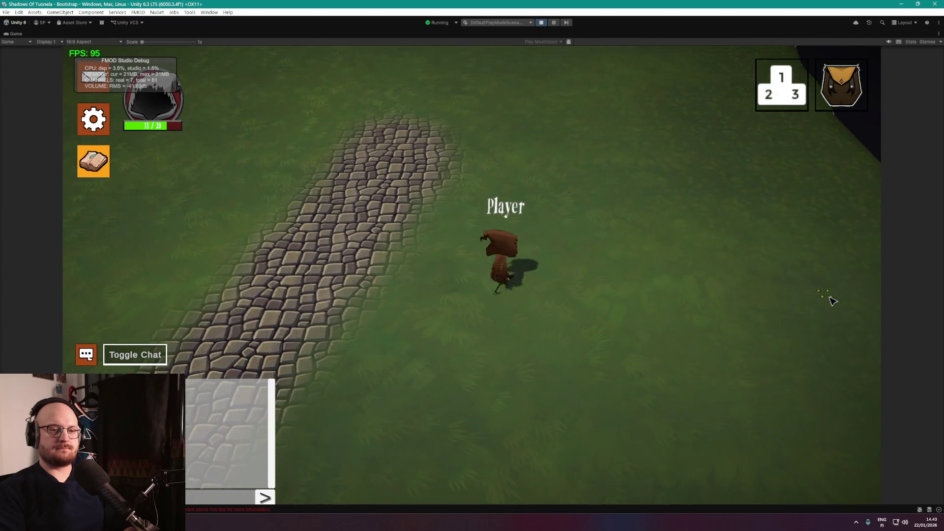
click(832, 300)
click(834, 301)
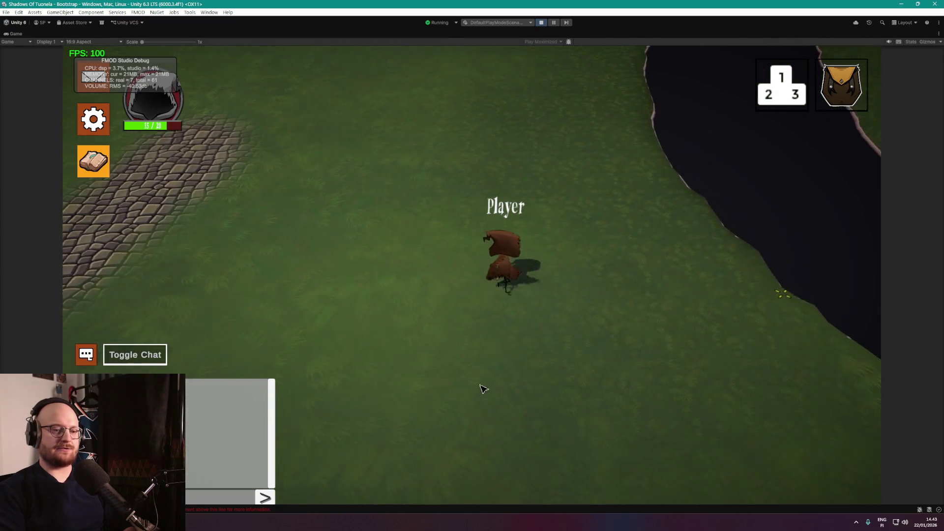
Check the browser stopwatch, walk the player along the river bank, then stop play mode.
key(alt+Tab)
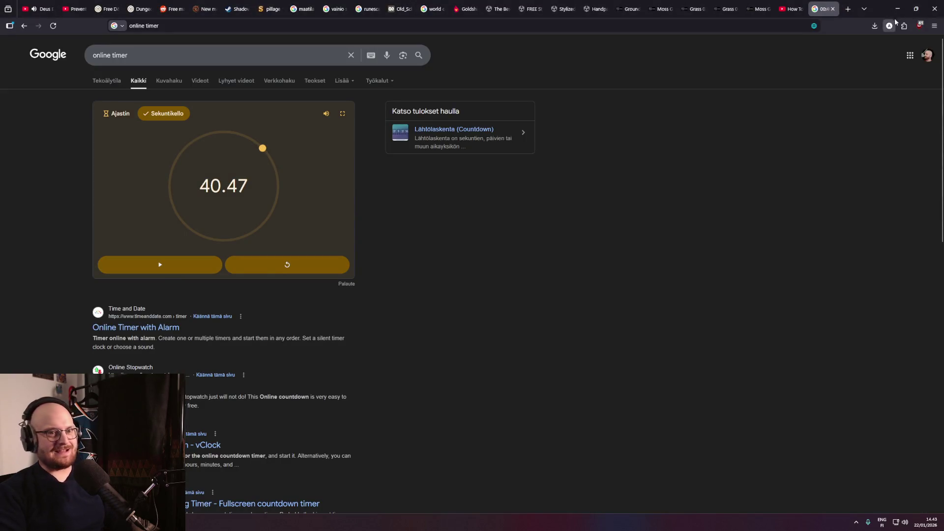
click(897, 8)
click(459, 360)
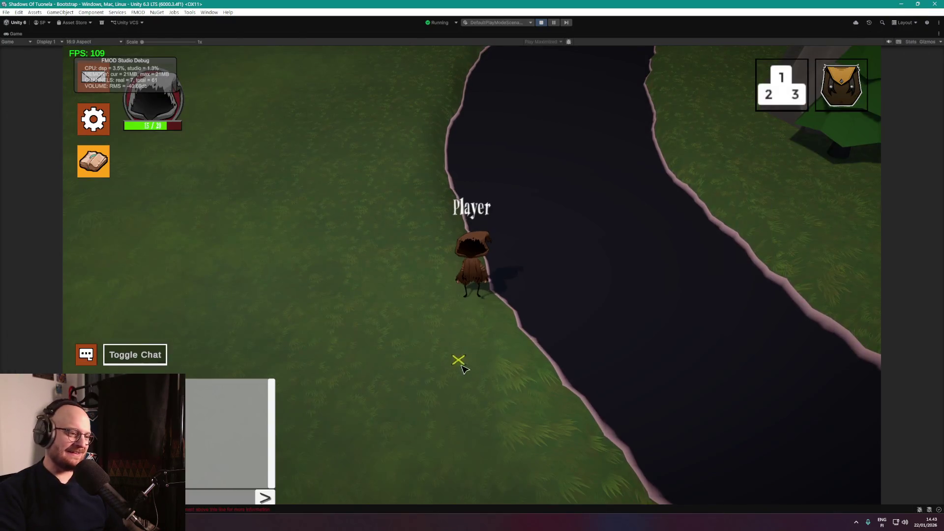
click(437, 347)
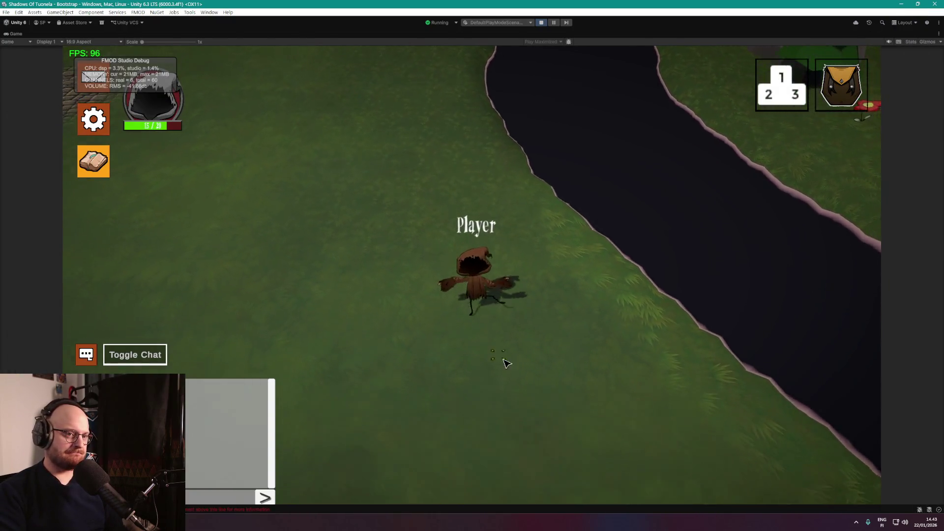
click(460, 346)
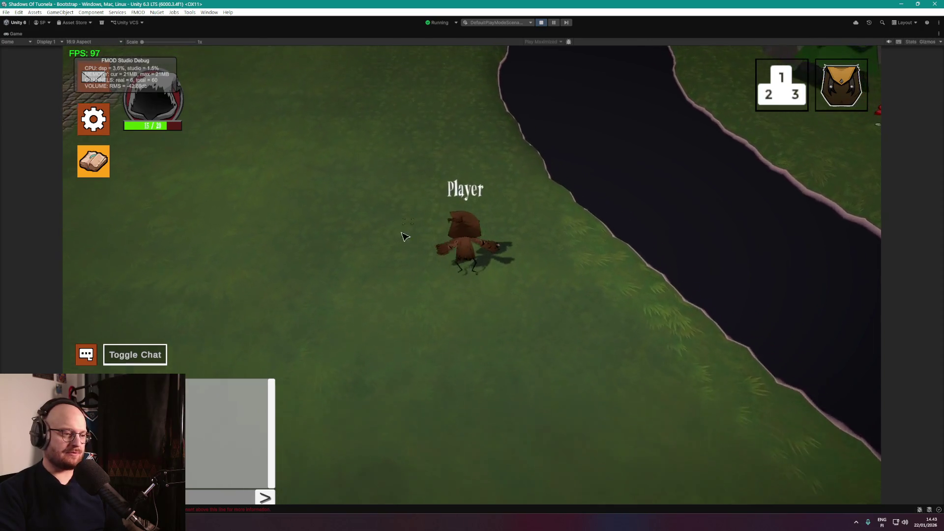
click(436, 361)
click(507, 378)
click(570, 240)
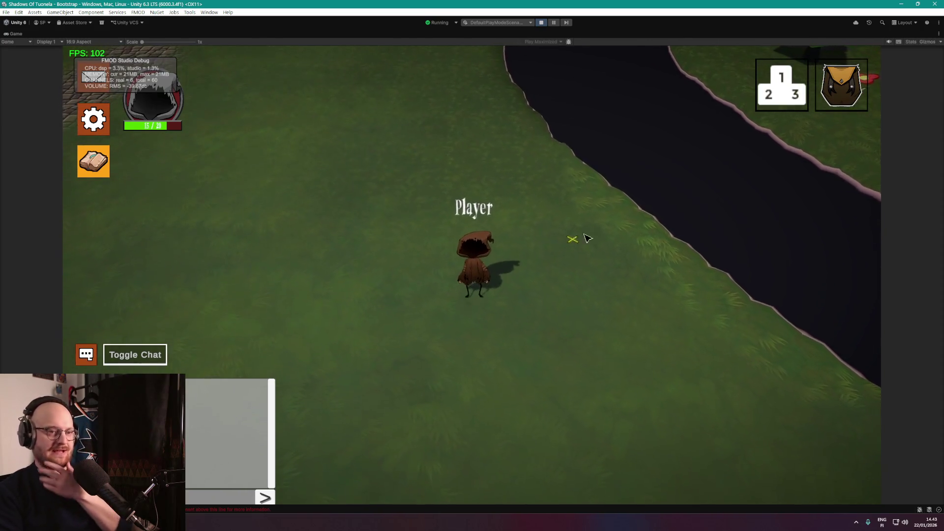
click(543, 22)
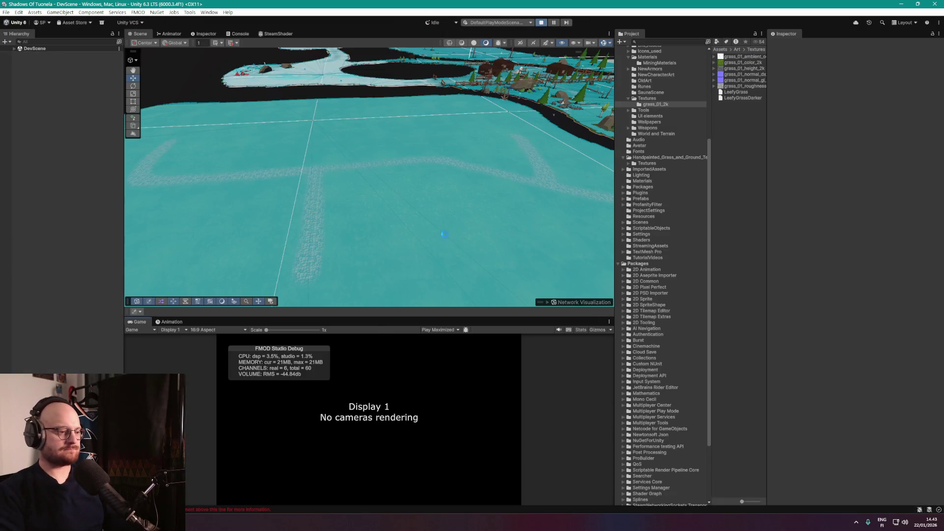
Orbit and zoom the Scene view to review the whole terrain, river and village.
drag(474, 261, 501, 163)
scroll(down, 3)
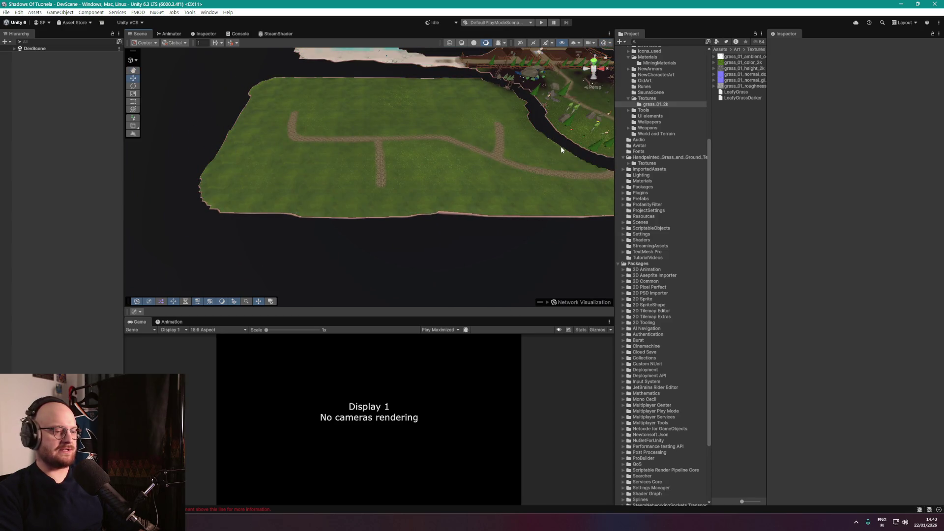
drag(559, 147, 349, 175)
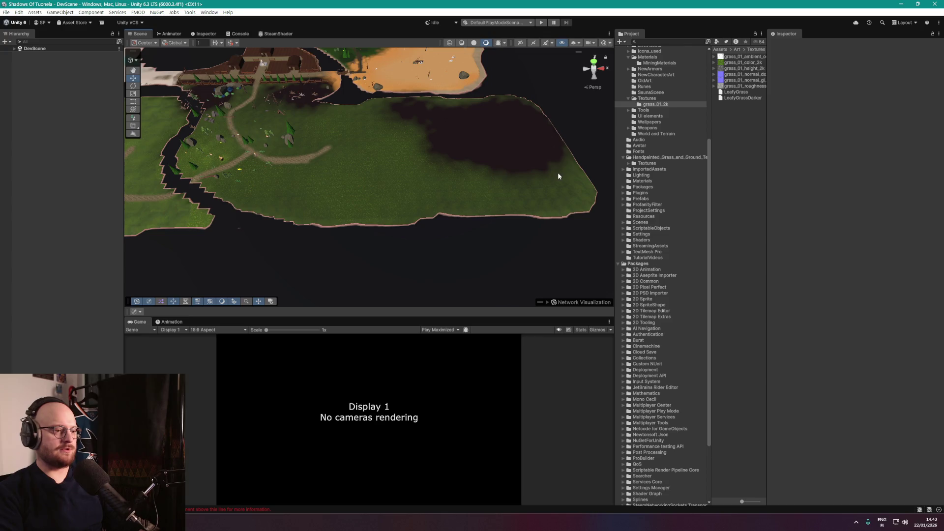
drag(554, 190, 449, 258)
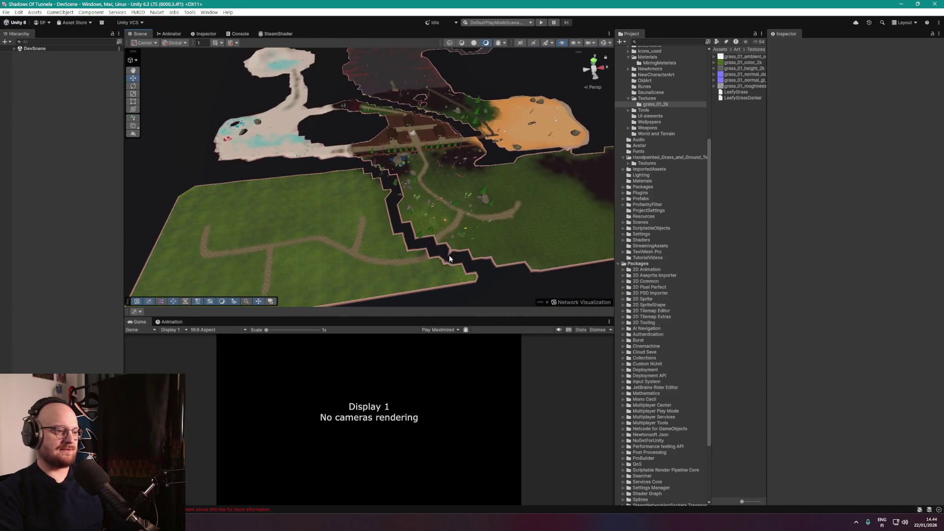
drag(324, 266, 303, 193)
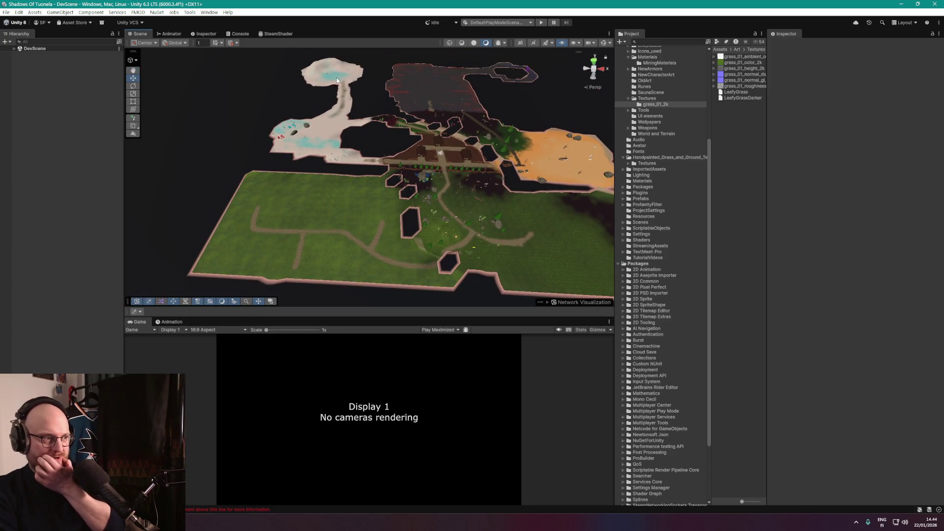
scroll(up, 3)
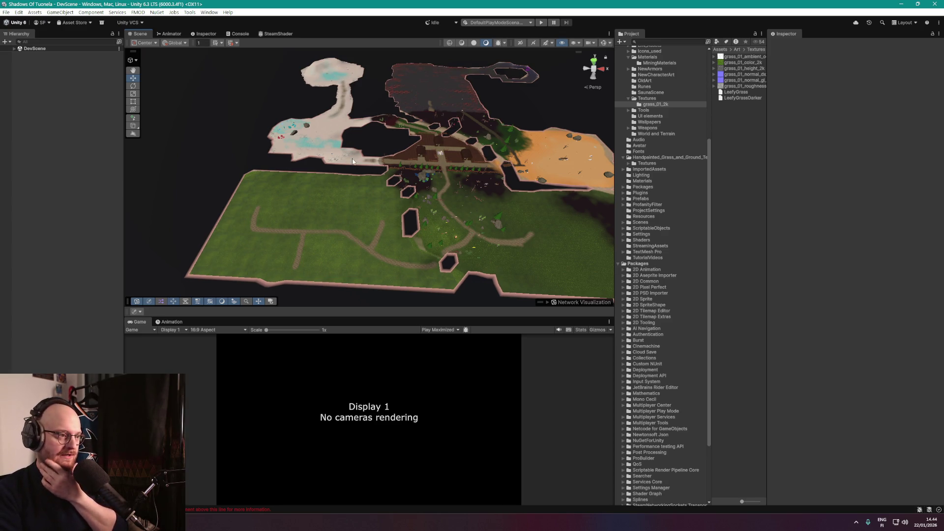
drag(337, 98, 319, 116)
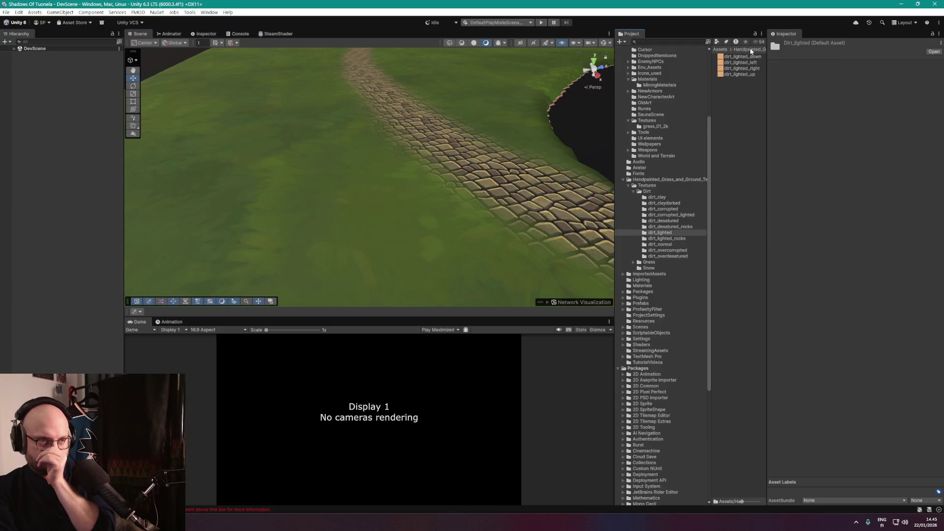
Open the Handpainted > Textures > Dirt > dirt_clay texture folder.
click(751, 50)
double_click(735, 57)
double_click(731, 56)
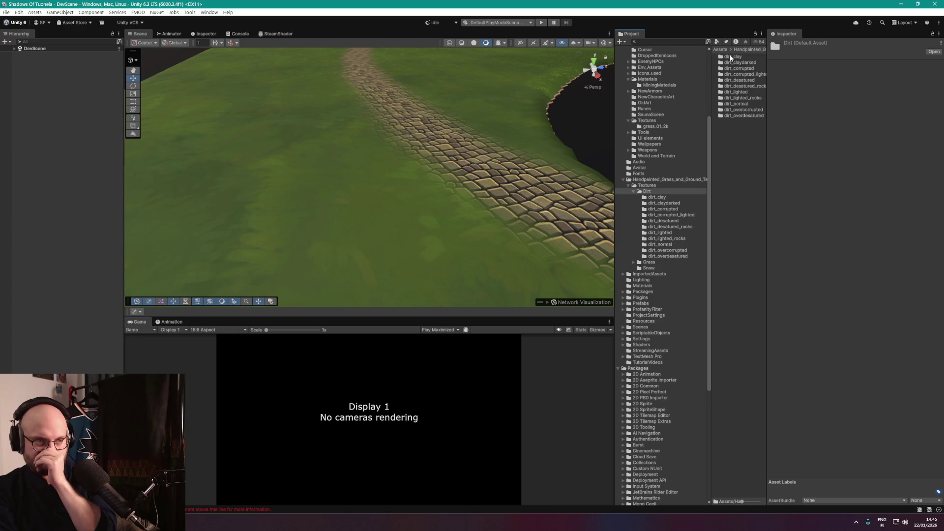
click(733, 57)
double_click(734, 58)
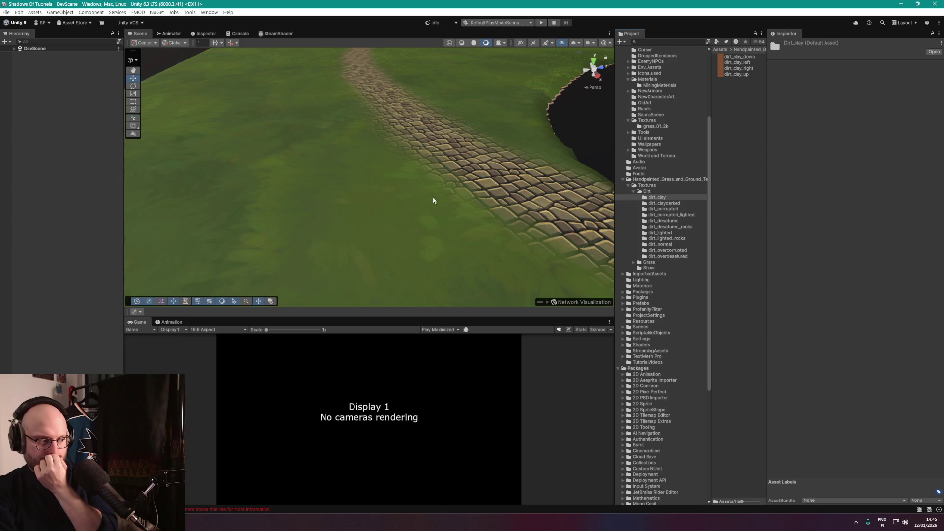
scroll(down, 3)
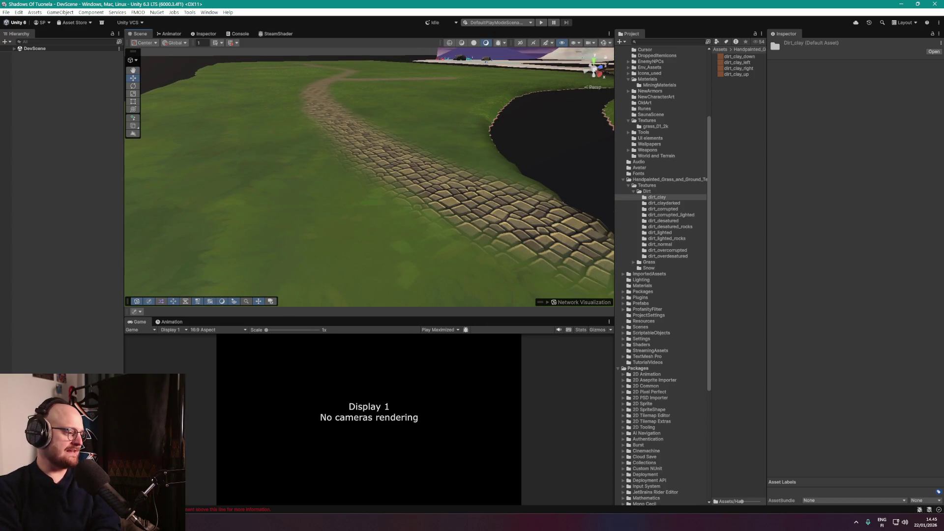
key(alt+Tab)
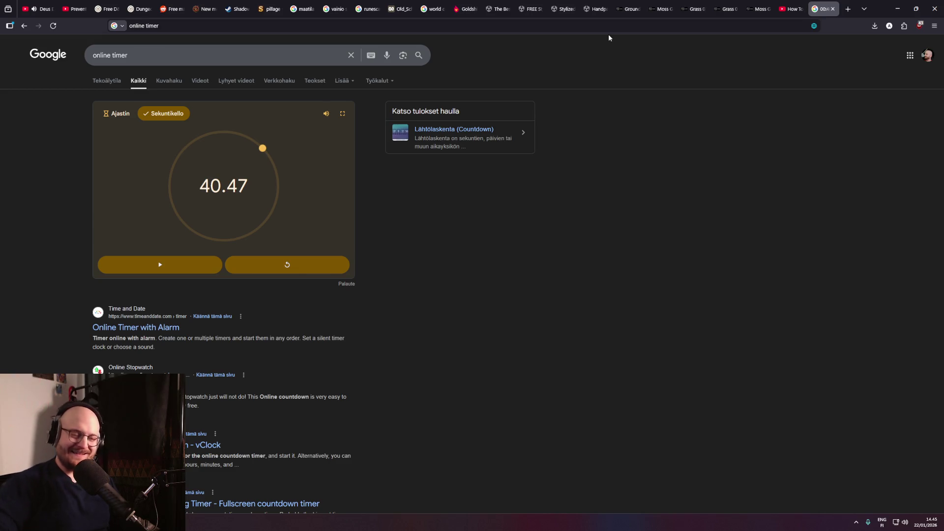
Search Google Images for 'goldshire road' in a new browser tab.
key(ctrl+t)
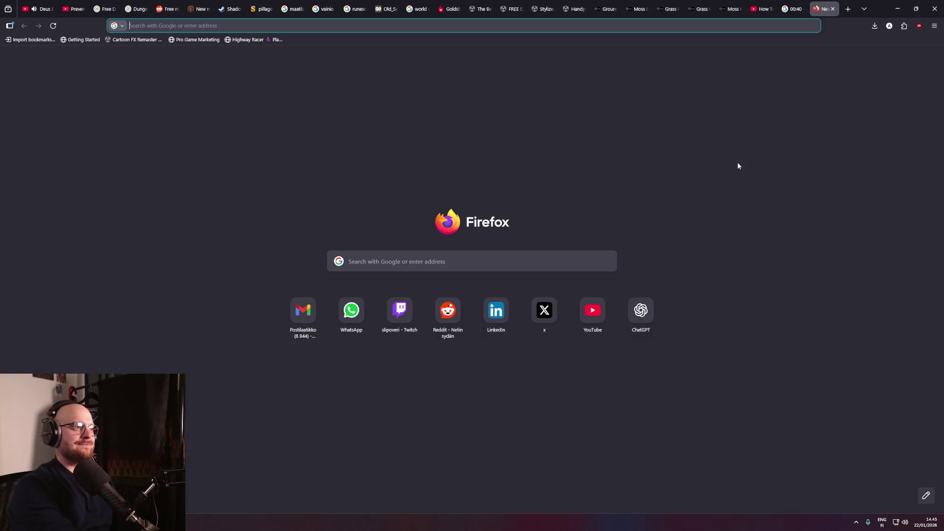
text(golds)
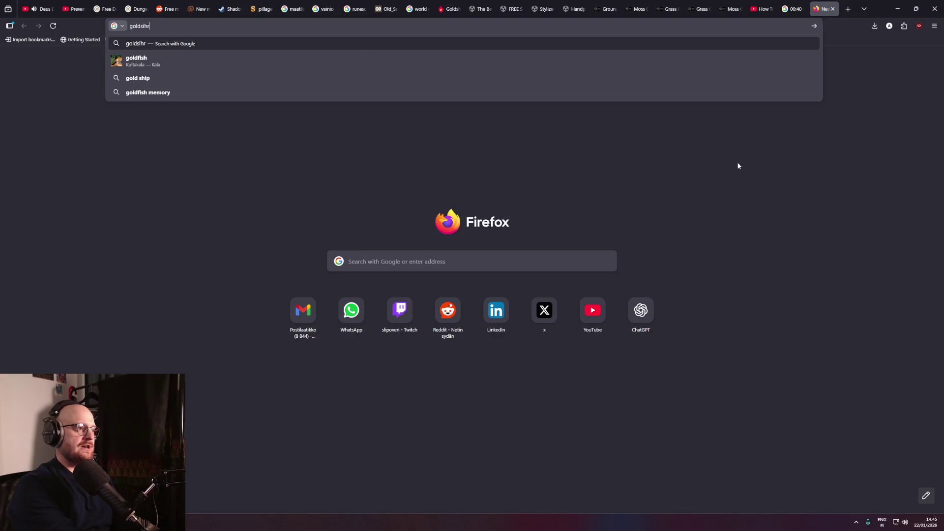
text(hire road)
key(Return)
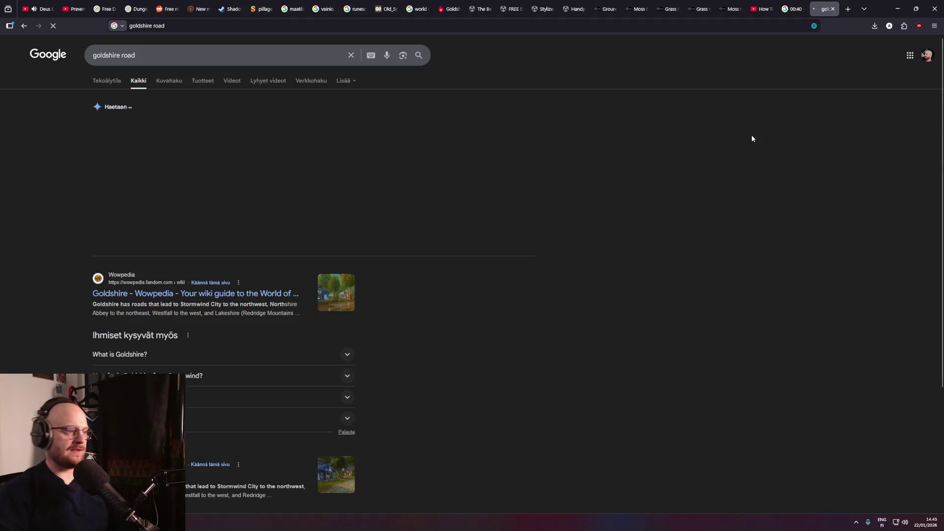
click(168, 81)
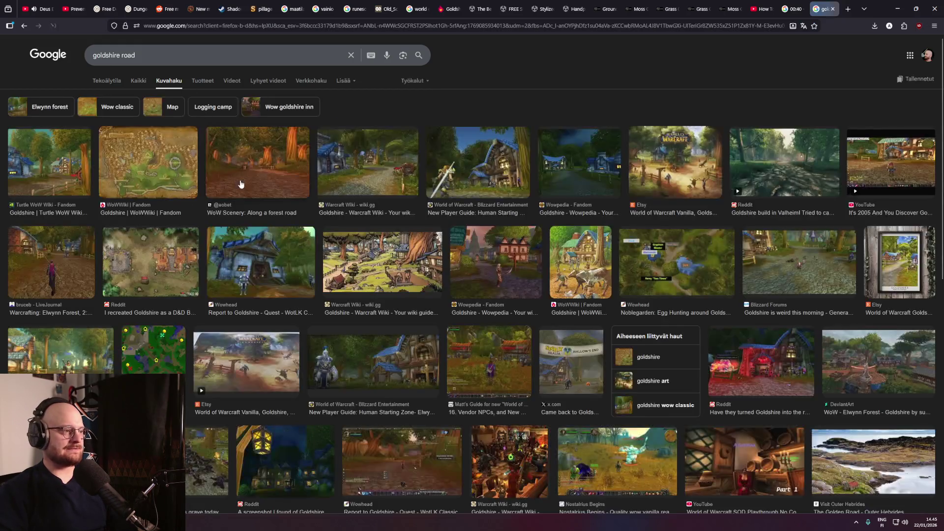
Open the Warcraft Wiki Goldshire page from a result and view its town picture full-size.
click(364, 188)
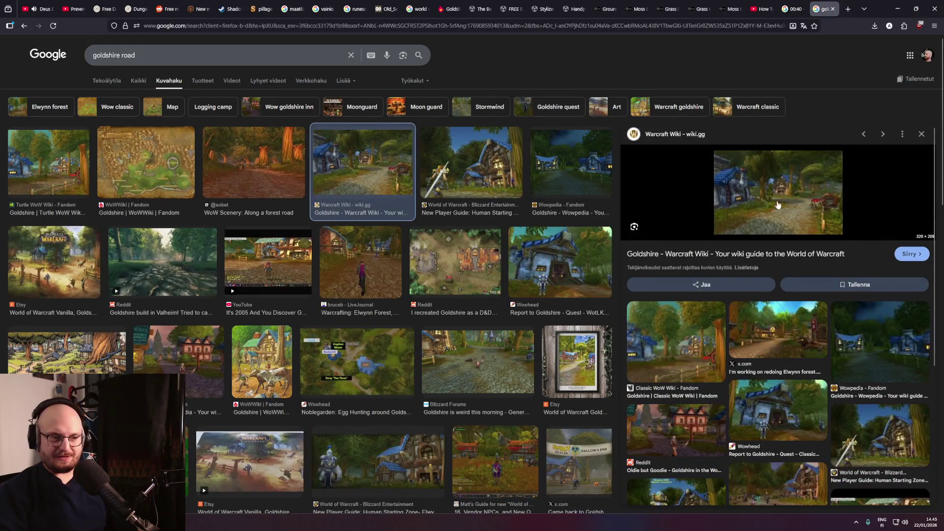
click(776, 204)
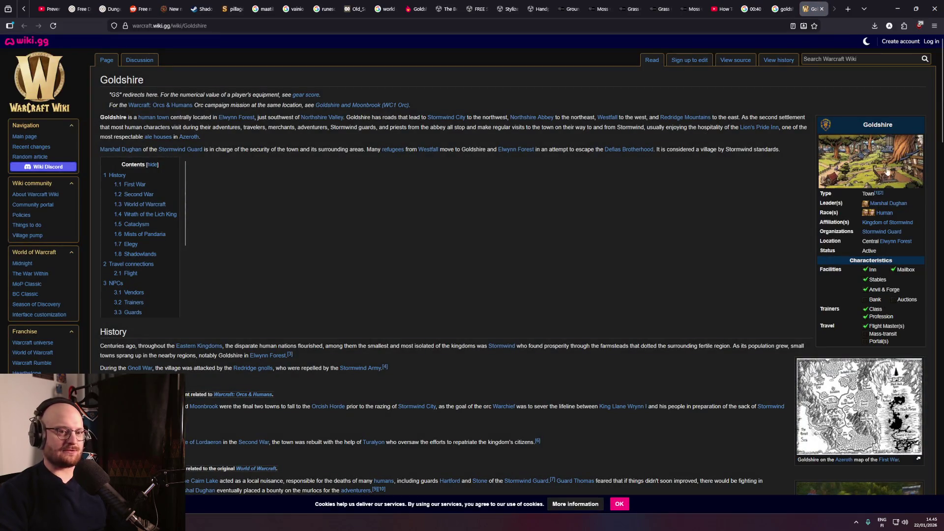
scroll(down, 3)
scroll(up, 3)
click(865, 177)
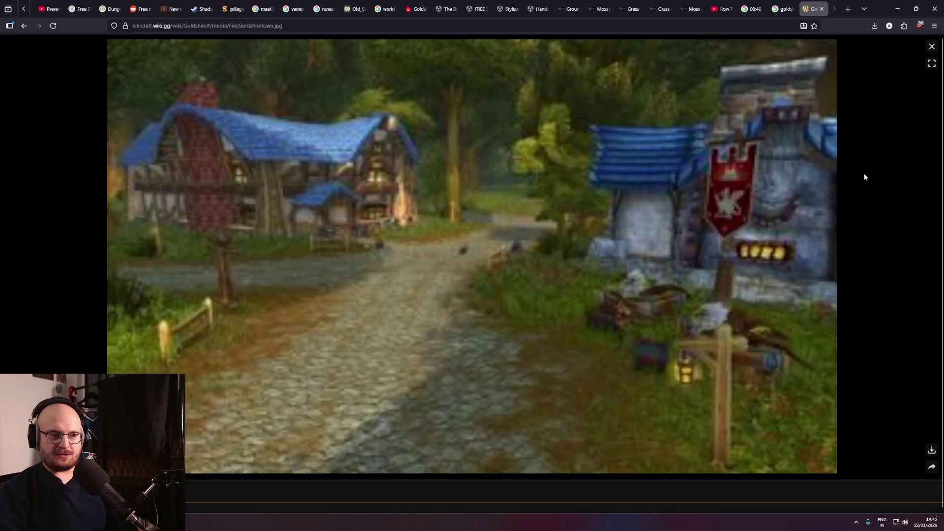
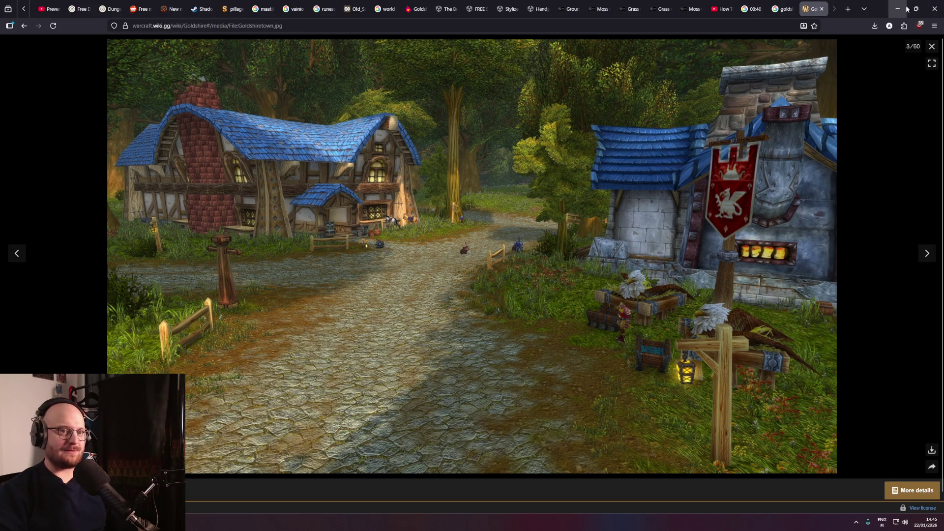
Minimize Firefox's Goldshire reference image to bring the Unity DevScene back into view.
click(897, 8)
scroll(down, 3)
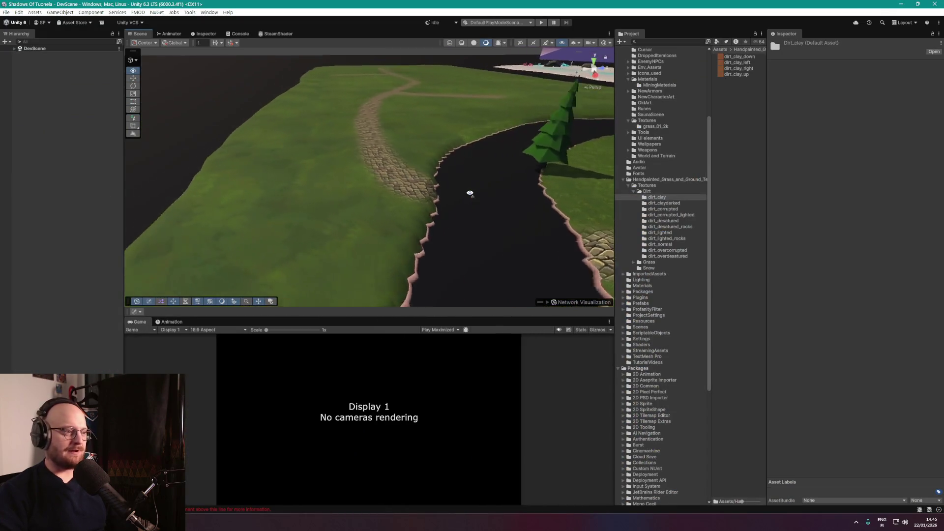
Expand DevScene in the Hierarchy and open the Environment prefab in Prefab Mode.
scroll(up, 3)
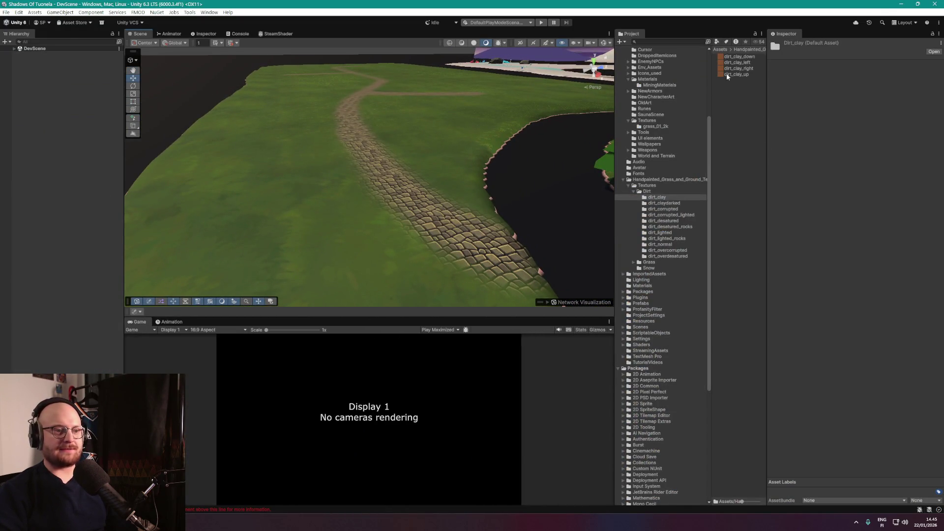
click(16, 49)
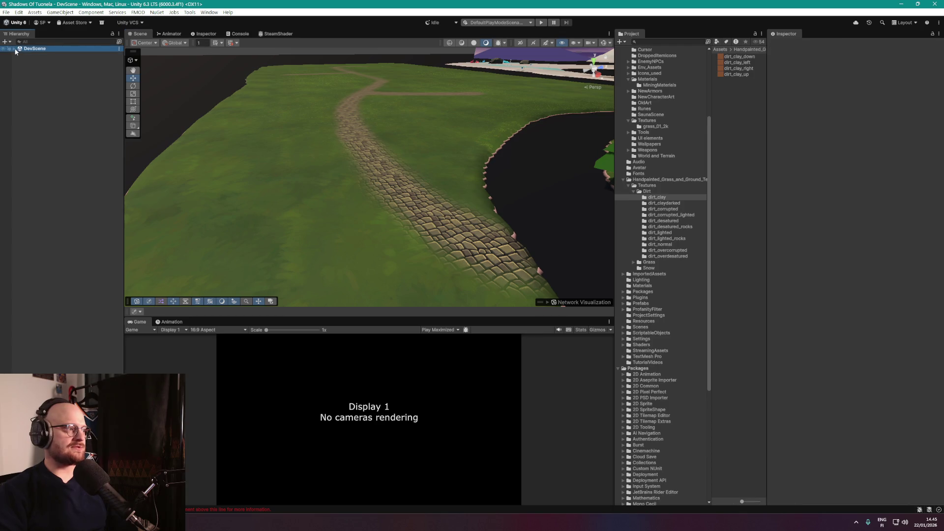
click(14, 50)
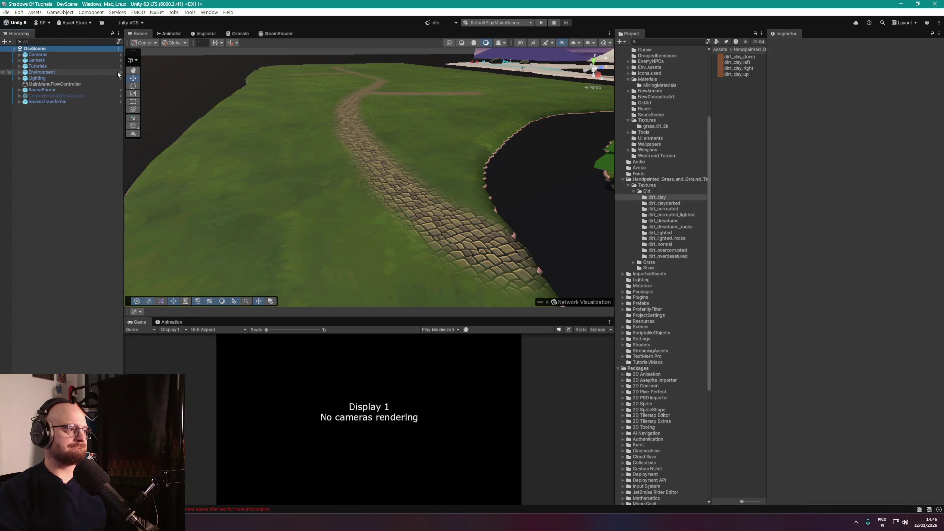
double_click(208, 123)
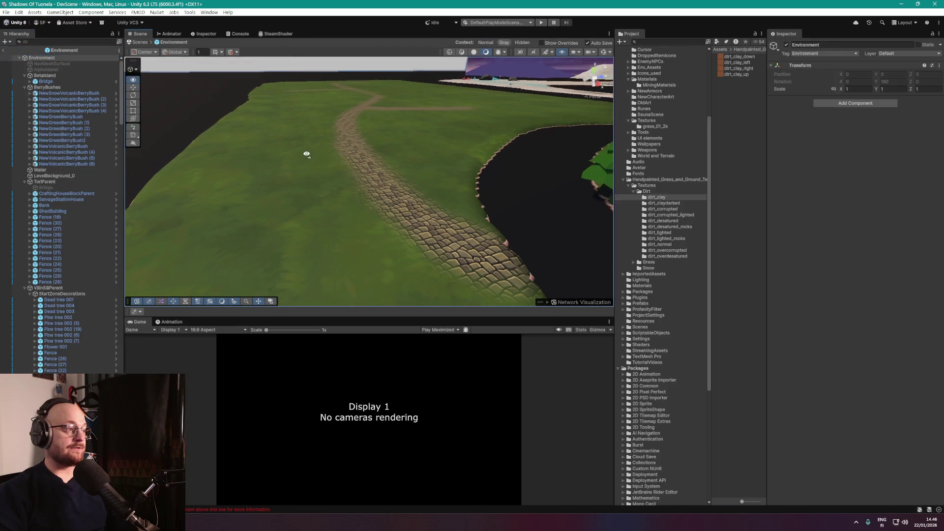
Select the Betaisland terrain, fly along the cobblestone path, and switch to Paint Texture.
click(45, 75)
key(w)
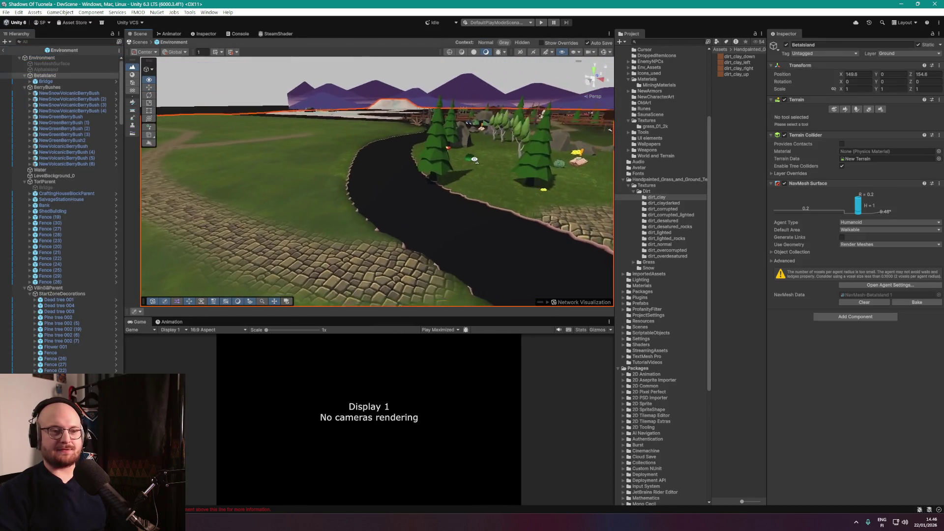
drag(417, 191, 833, 254)
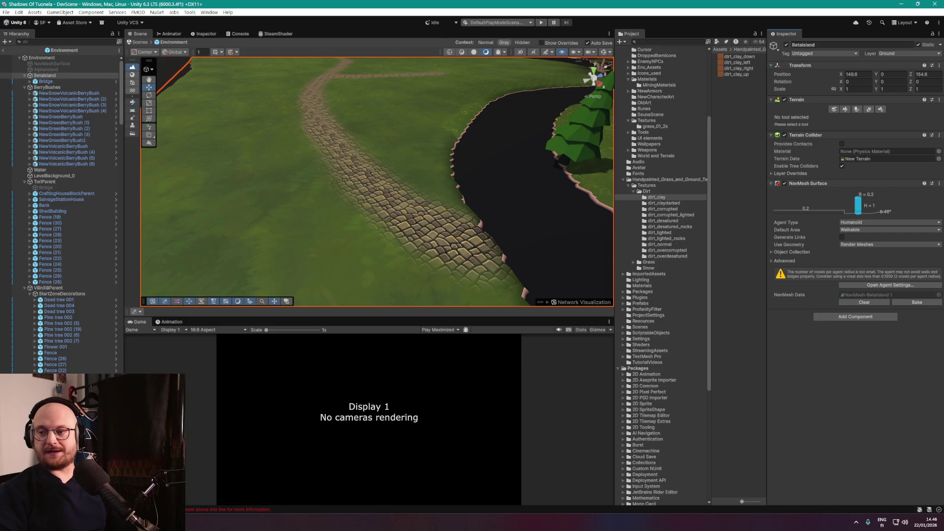
drag(457, 143, 396, 161)
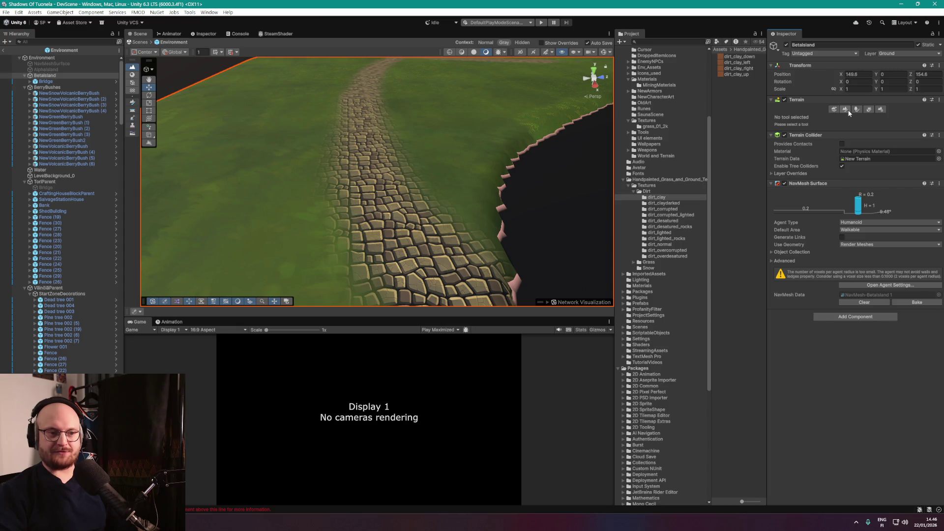
click(846, 110)
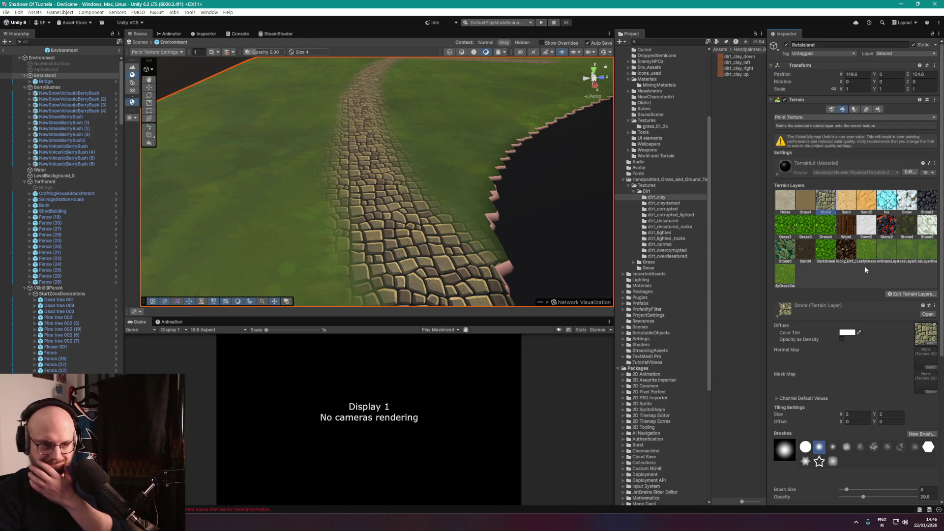
Create a new terrain layer using the dirt_clay_down texture.
click(895, 294)
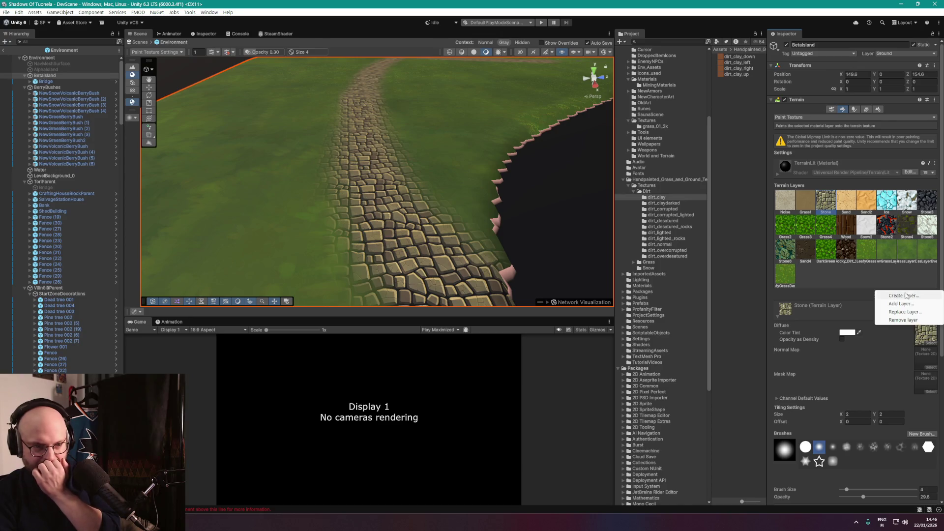
click(895, 304)
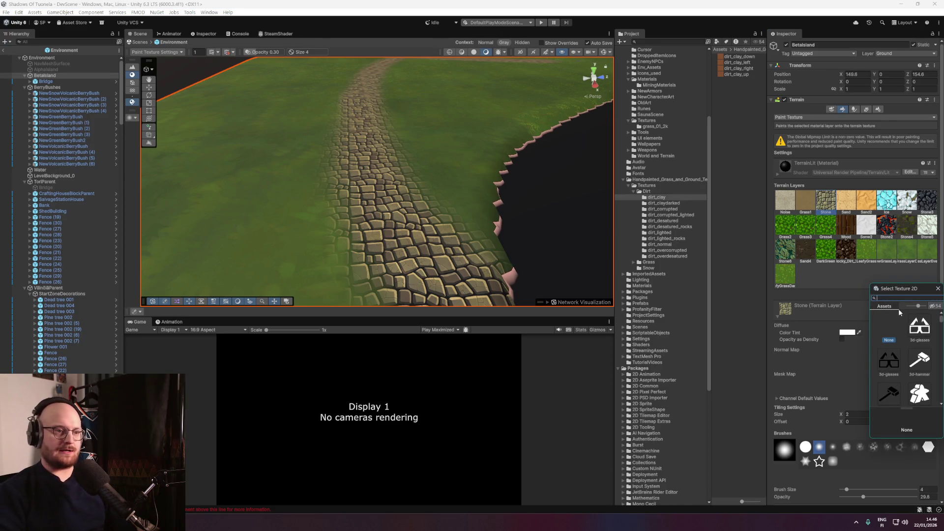
text(dirt_clay)
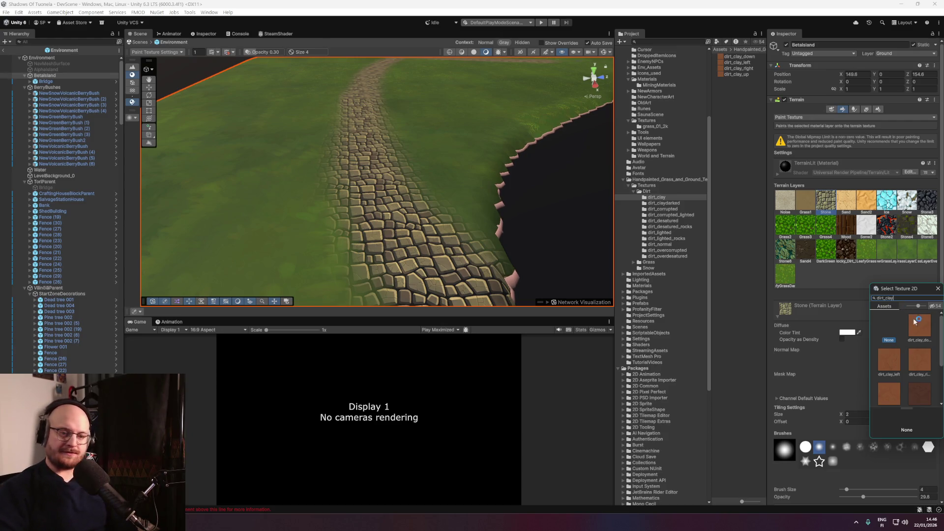
click(924, 327)
key(Return)
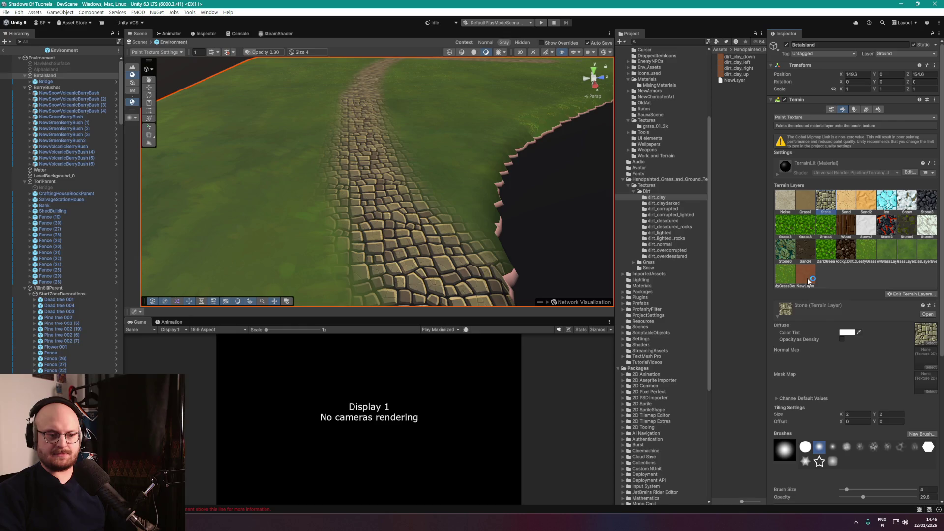
click(810, 282)
Rename the NewLayer asset to DirtLayer and reselect the island terrain.
click(738, 80)
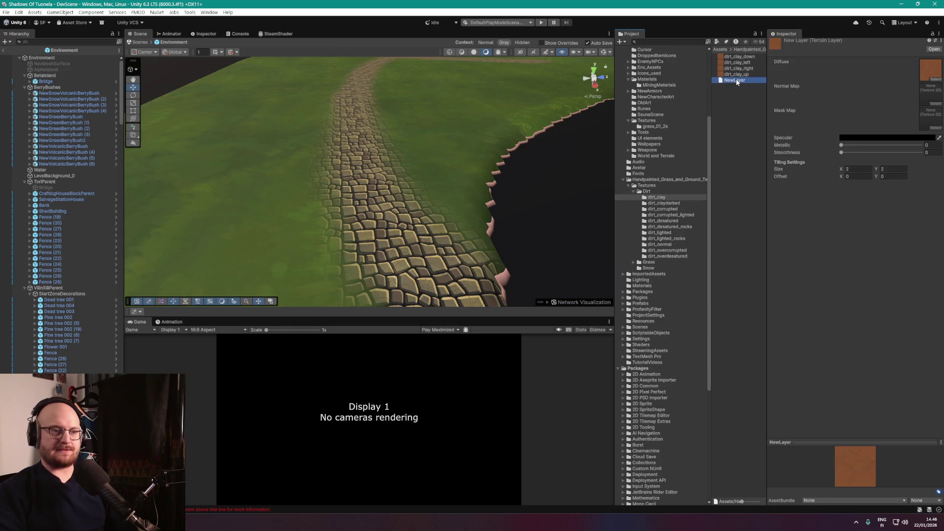
text(Dirt)
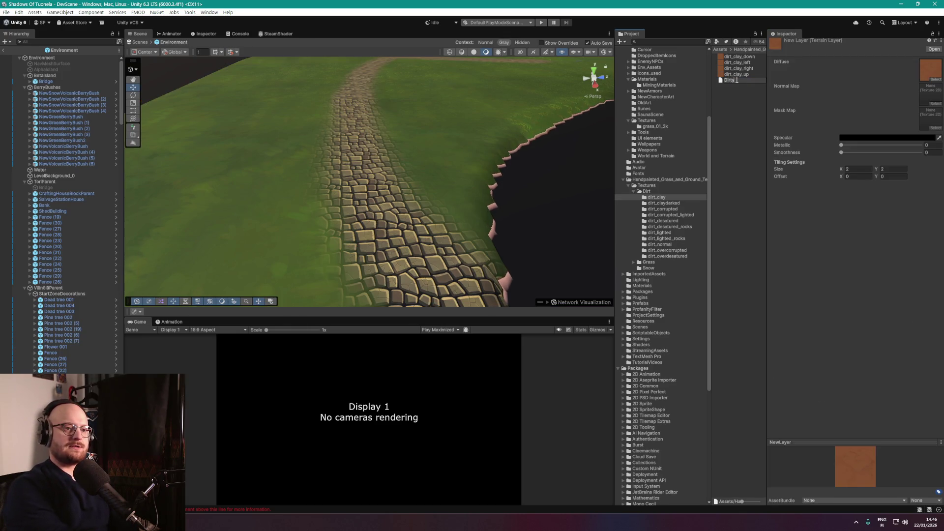
text(Layer)
key(Return)
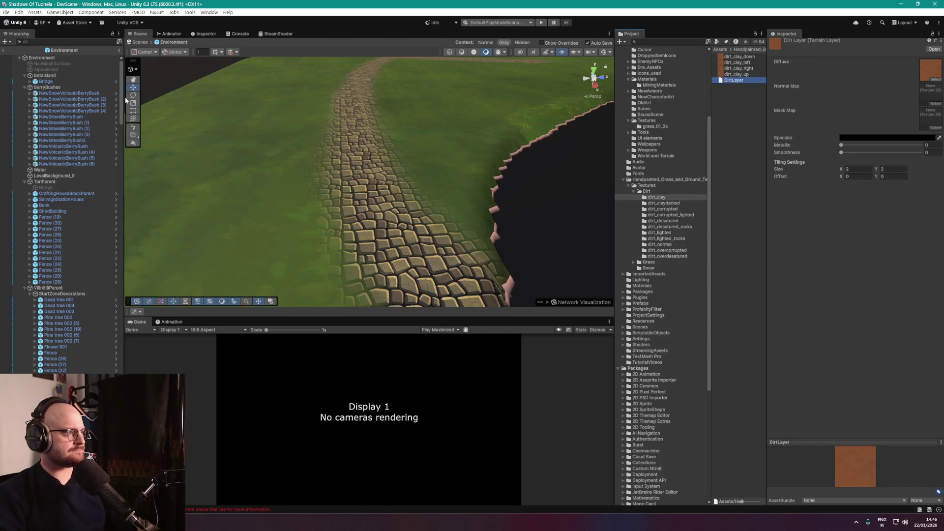
click(54, 76)
scroll(down, 3)
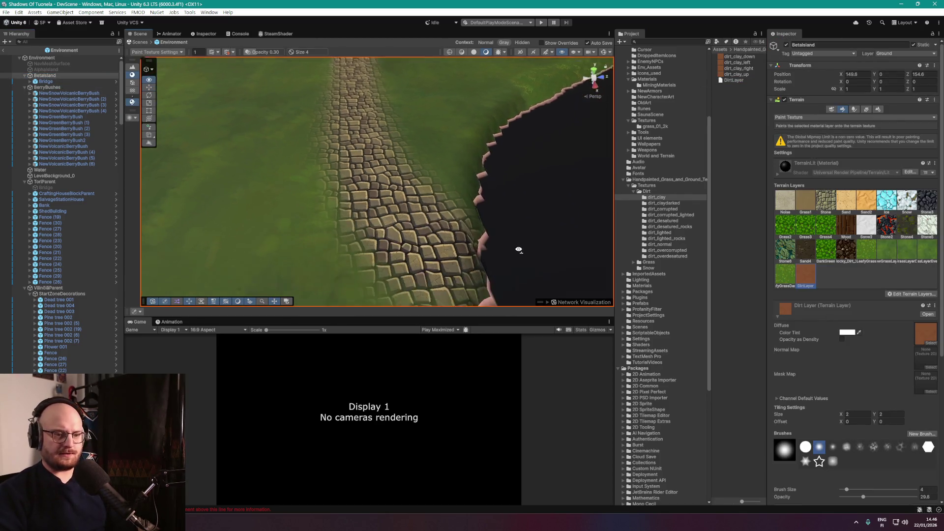
With a smaller brush at opacity about 19, paint DirtLayer along the path's edge.
click(805, 276)
scroll(down, 3)
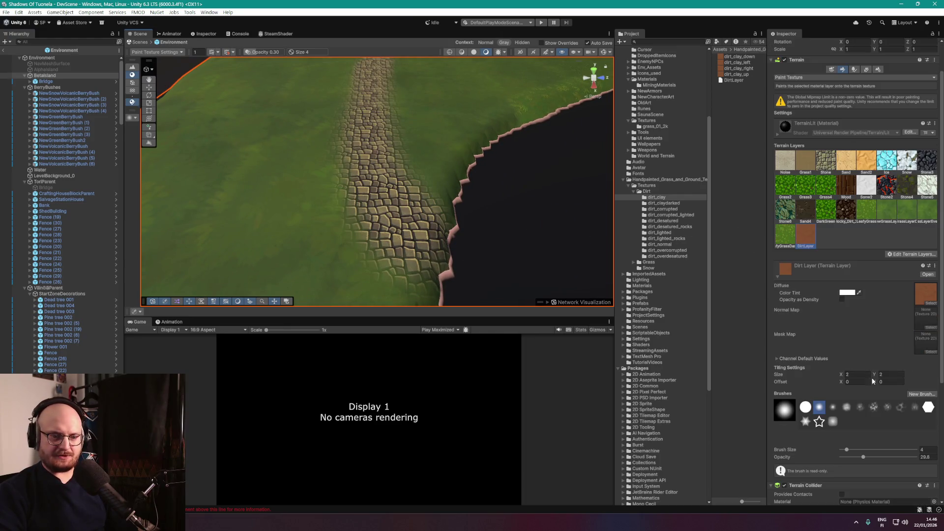
scroll(down, 3)
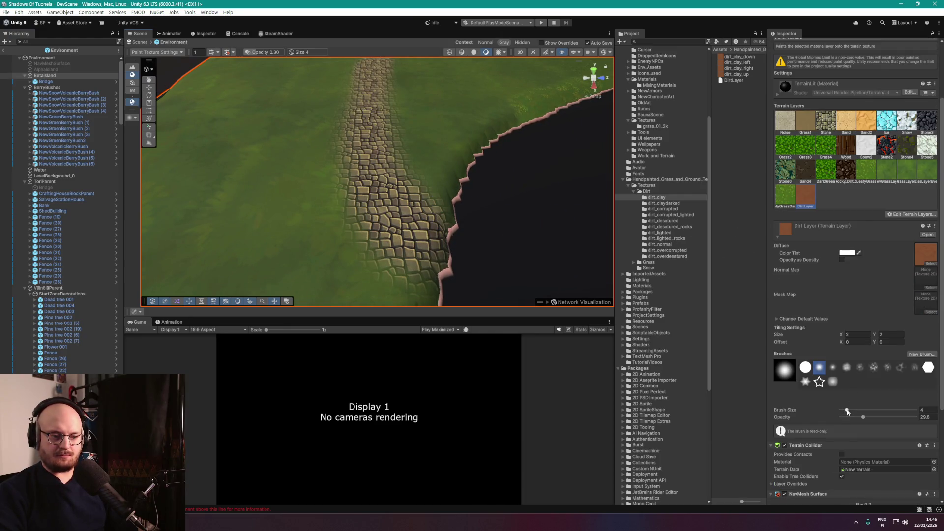
drag(847, 412, 855, 418)
drag(413, 288, 406, 263)
drag(365, 224, 374, 214)
Raise brush opacity to about 49 and paint dirt further up the path's left edge.
drag(403, 273, 378, 205)
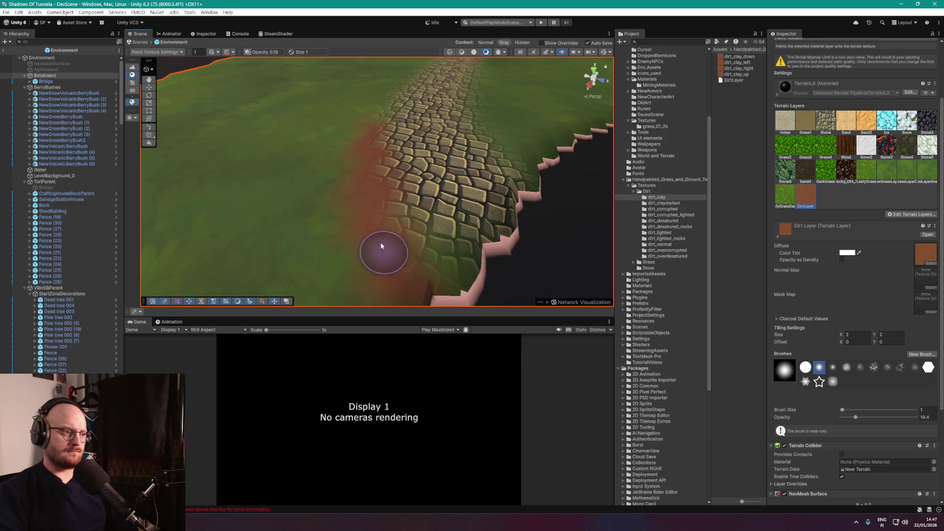
drag(364, 173, 311, 207)
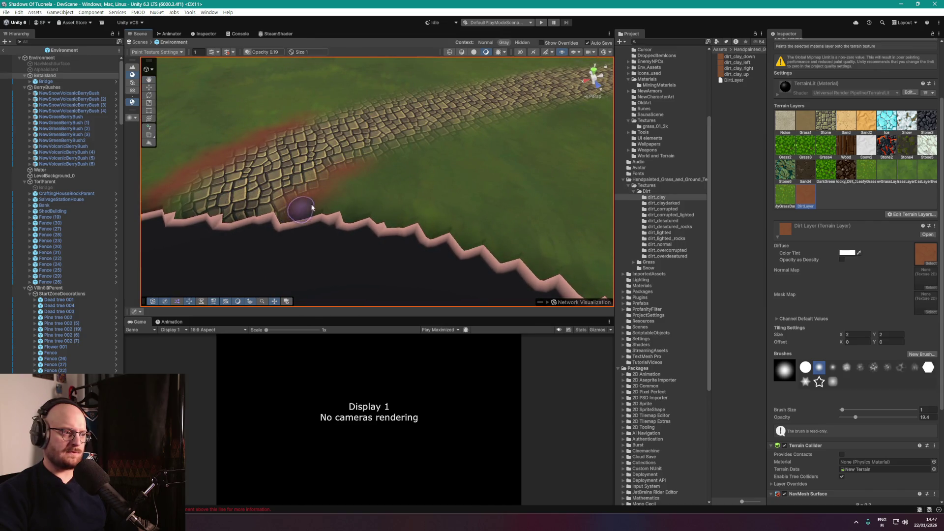
scroll(up, 3)
drag(363, 190, 425, 161)
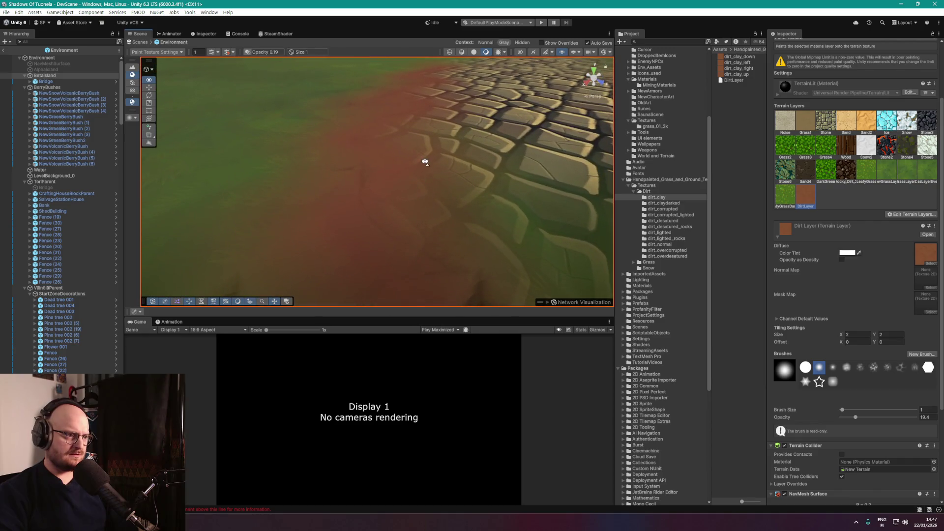
drag(863, 417, 877, 417)
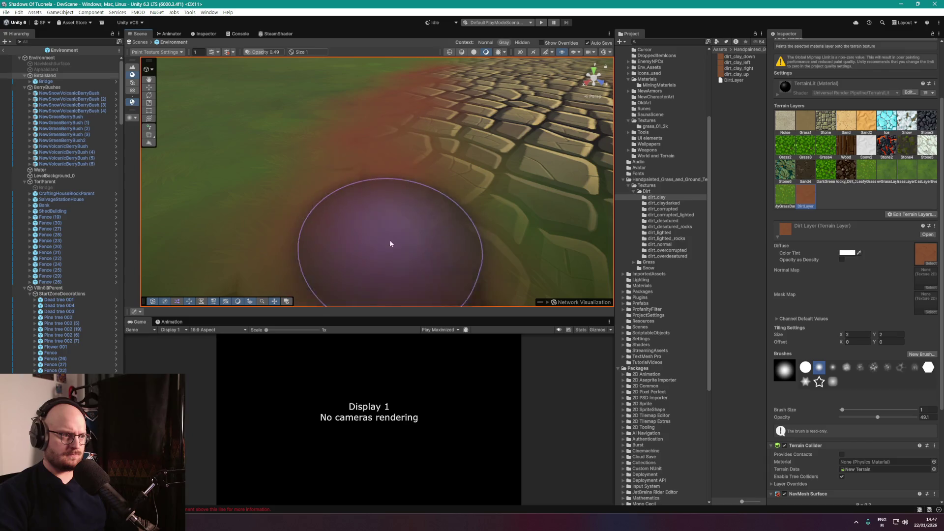
drag(390, 243, 479, 271)
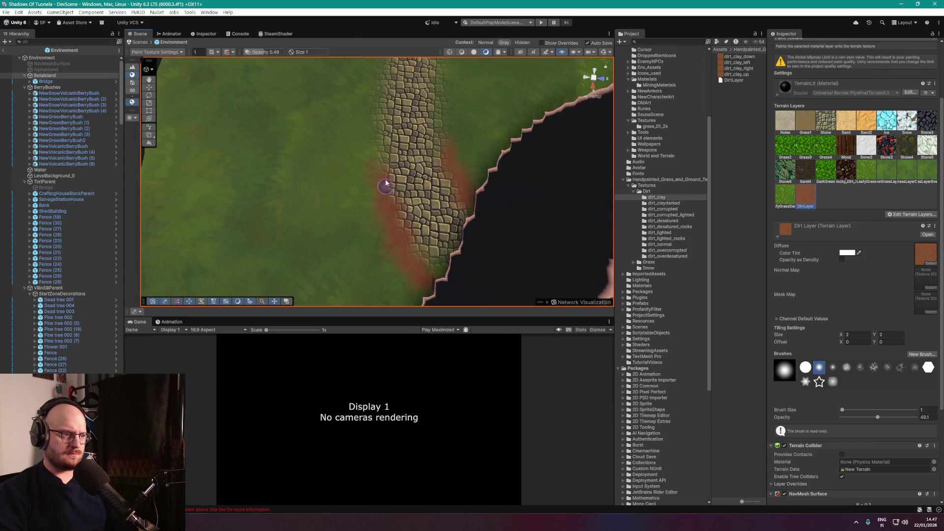
drag(386, 183, 383, 174)
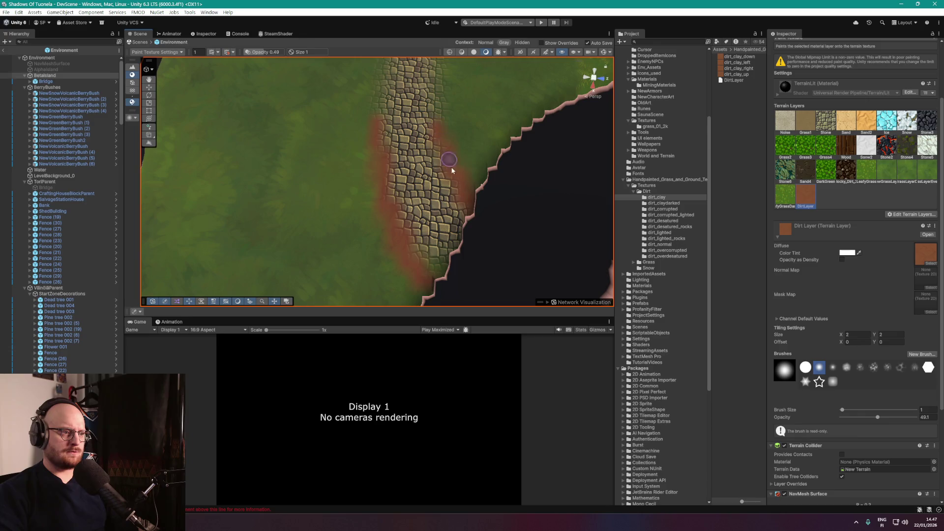
Compare the painted path with the Goldshire reference in Firefox, then return to Unity.
drag(448, 77, 191, 436)
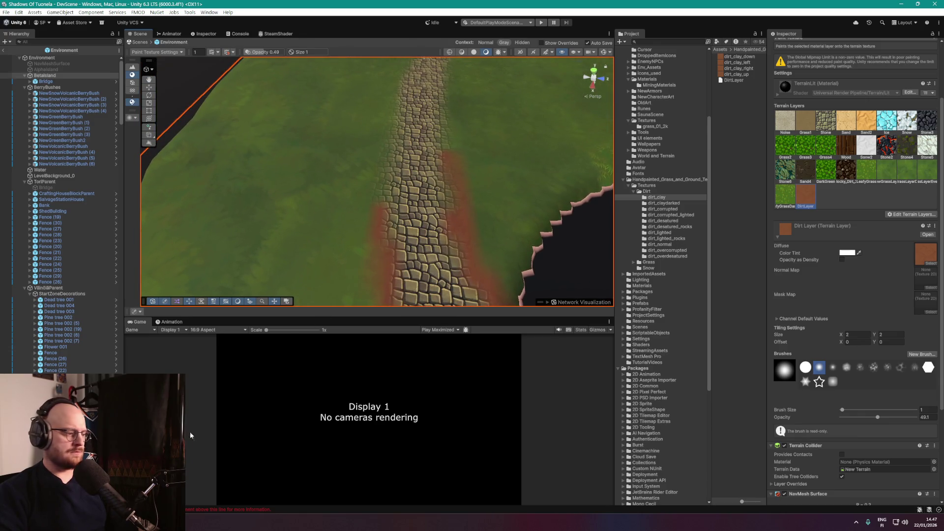
key(alt+Tab)
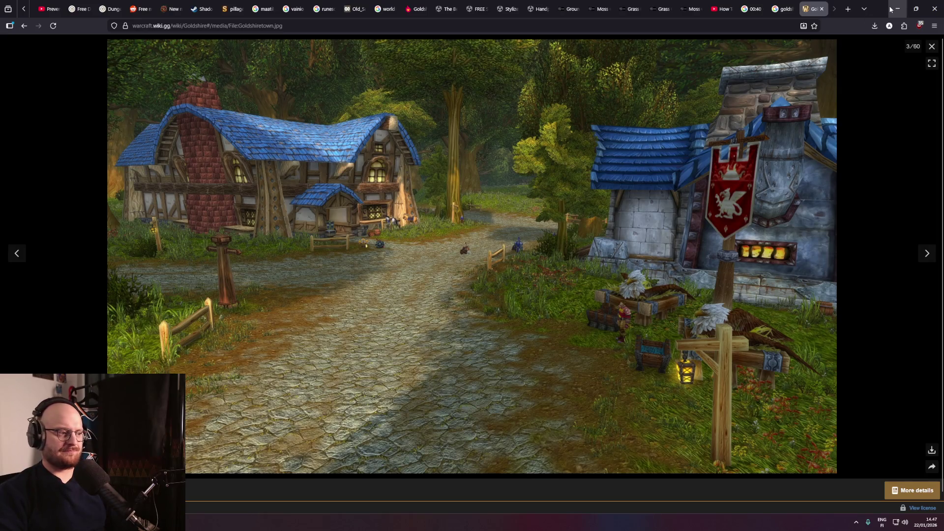
click(897, 10)
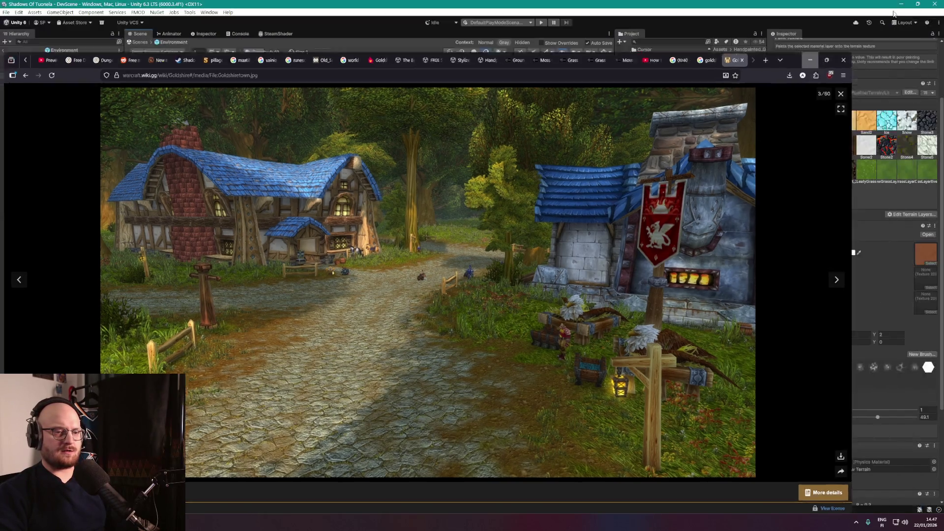
scroll(up, 3)
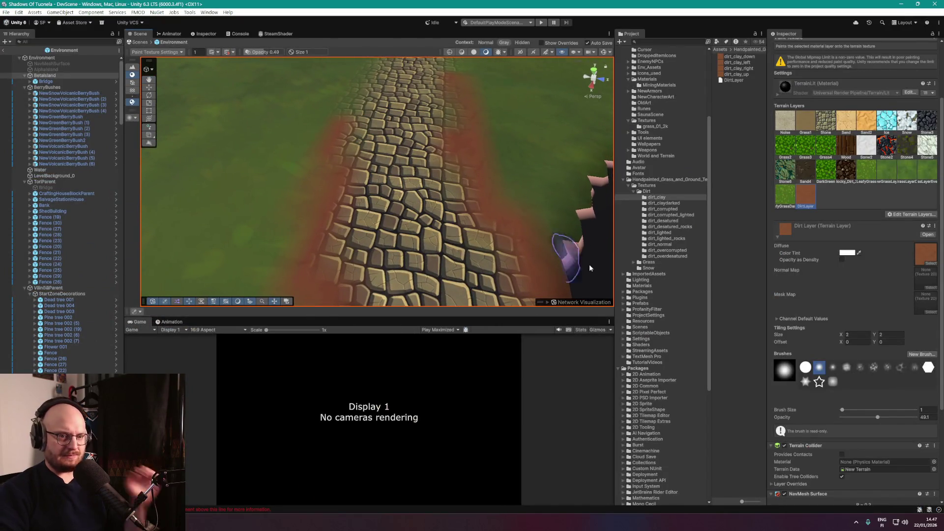
Tint DirtLayer a darker grey (RGB 154) to tone down the reddish path borders.
click(846, 252)
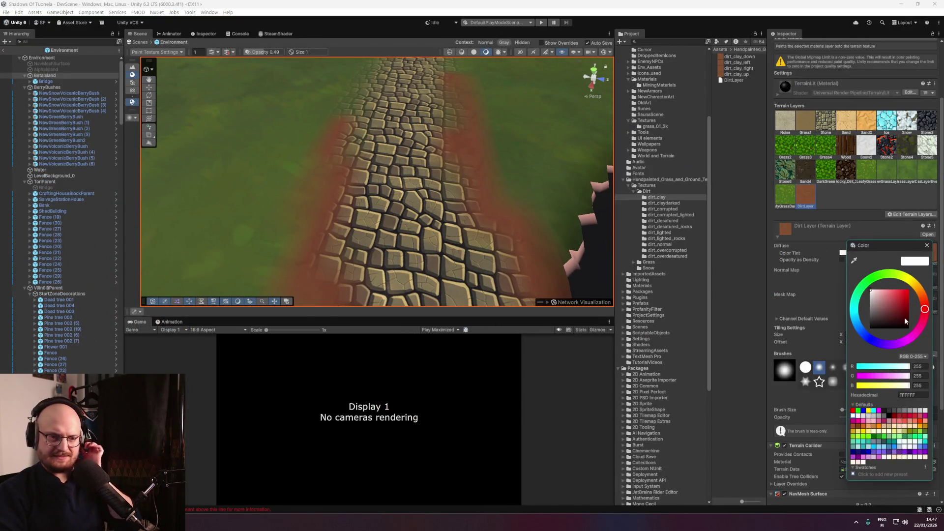
drag(872, 295, 869, 306)
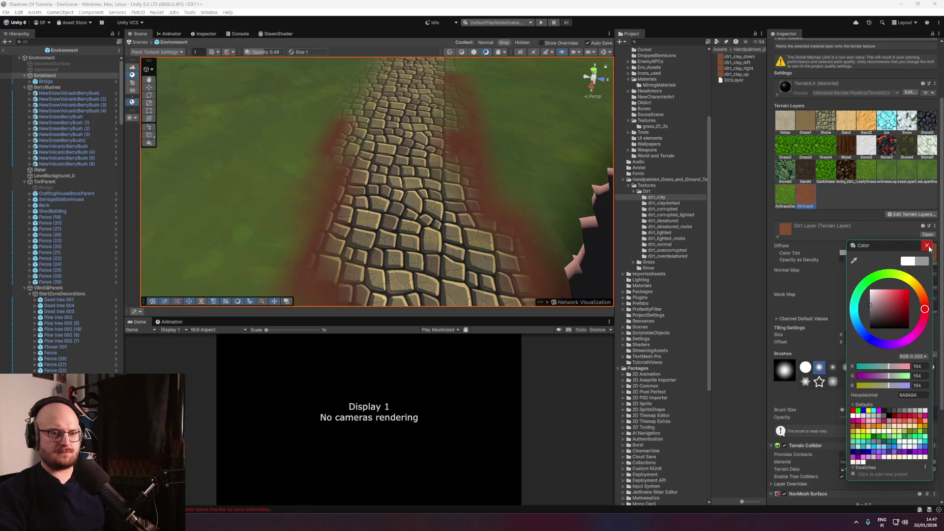
click(927, 245)
drag(449, 169, 548, 177)
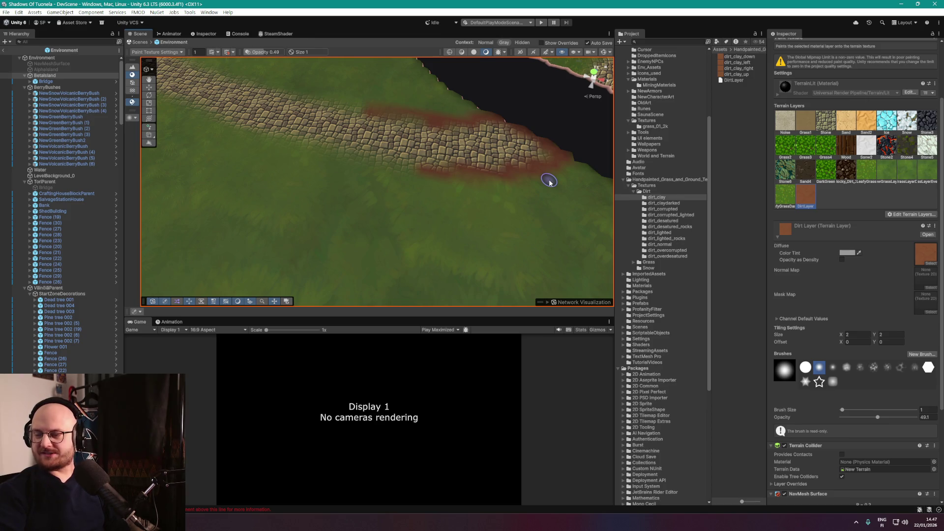
Set brush size to 2 and paint dirt along the path's lower and upper edges.
drag(430, 147, 406, 142)
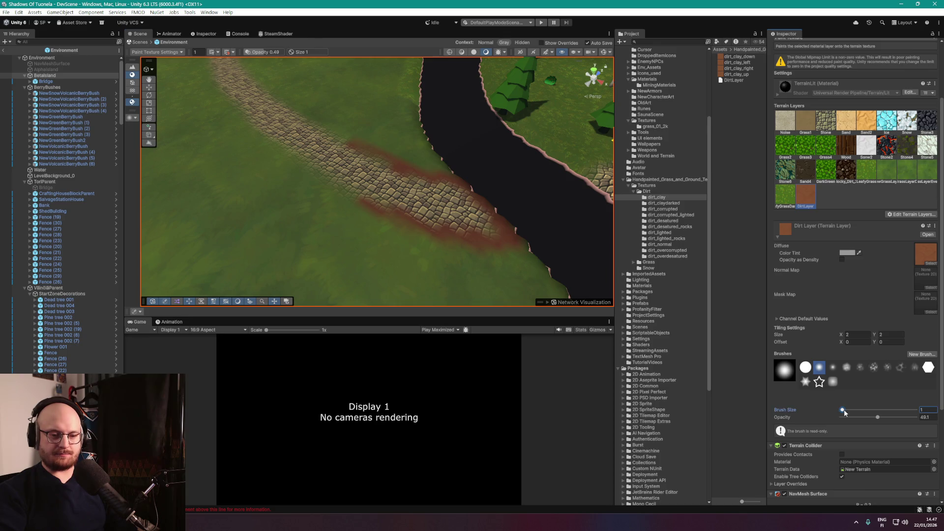
drag(526, 241, 390, 164)
scroll(up, 3)
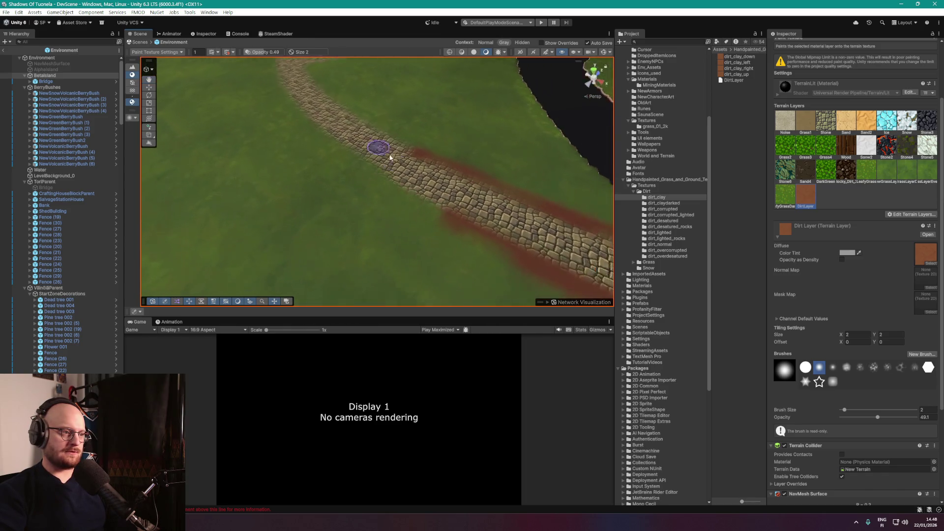
drag(485, 235, 411, 198)
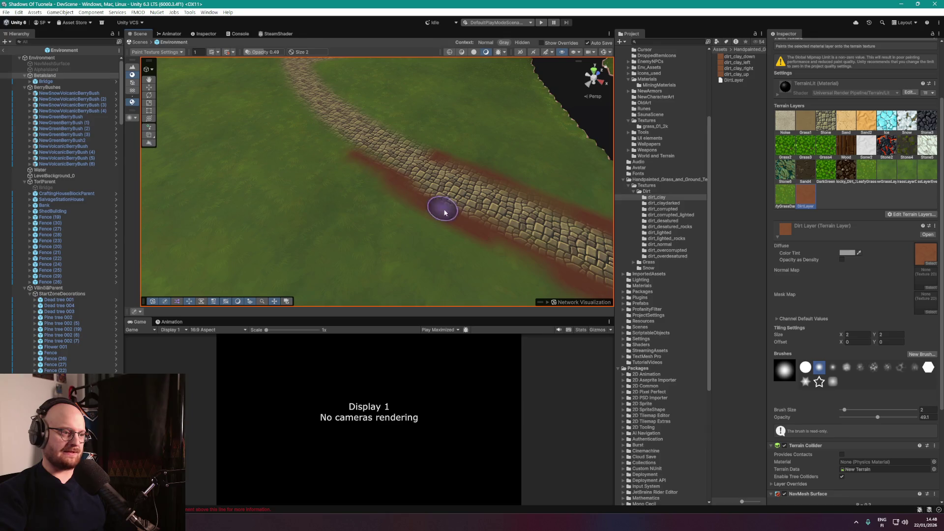
drag(457, 171, 339, 106)
Paint dirt along the edges of the branching and vertical cobblestone paths.
drag(368, 145, 463, 220)
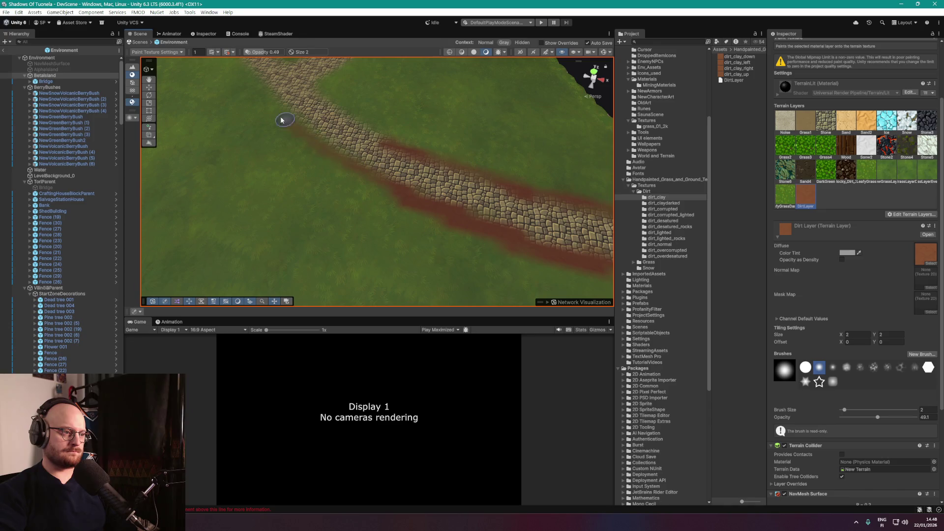
drag(283, 120, 508, 234)
drag(367, 192, 373, 197)
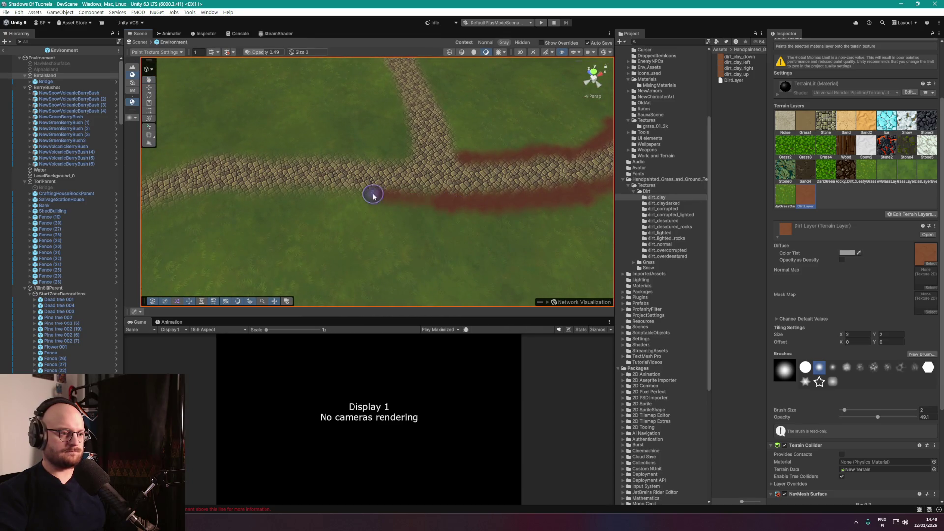
drag(472, 159, 448, 183)
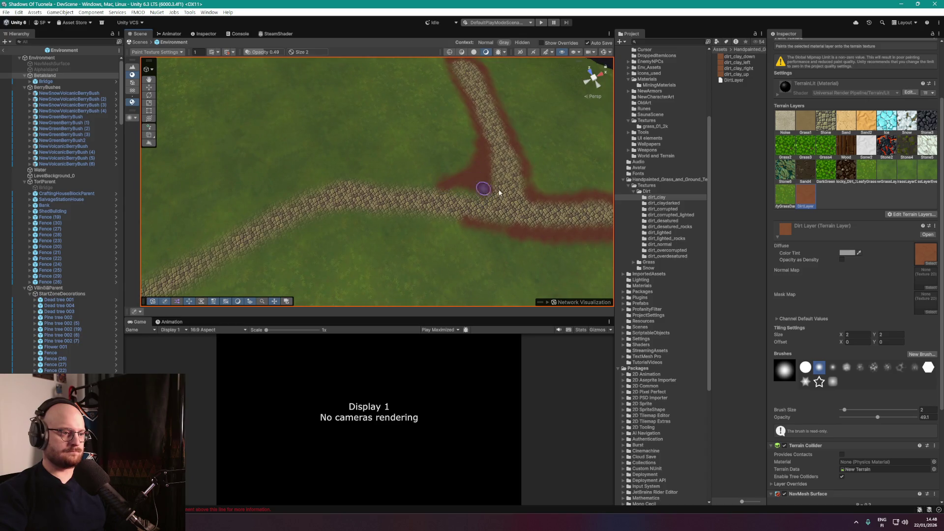
drag(548, 191, 320, 146)
drag(423, 194, 468, 164)
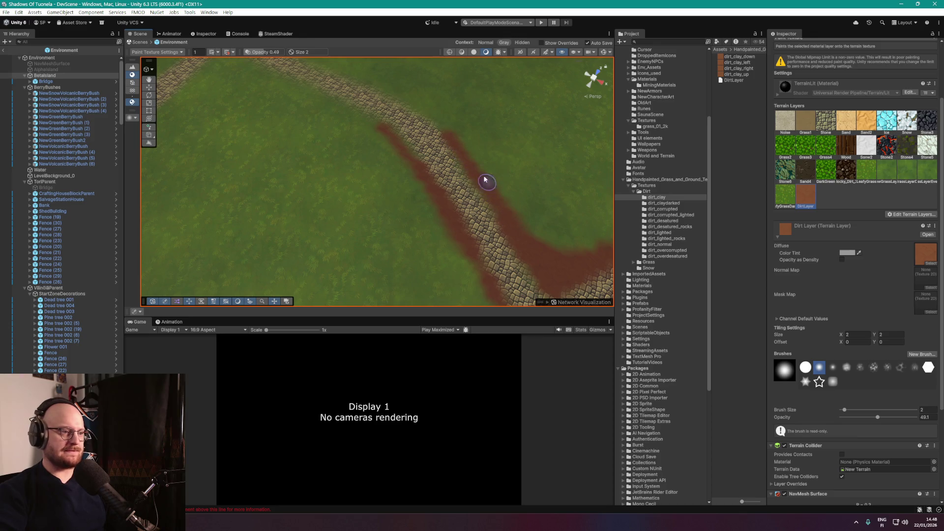
Inspect the dirt edging up close and change DirtLayer's tiling size to 1 × 1.
scroll(up, 3)
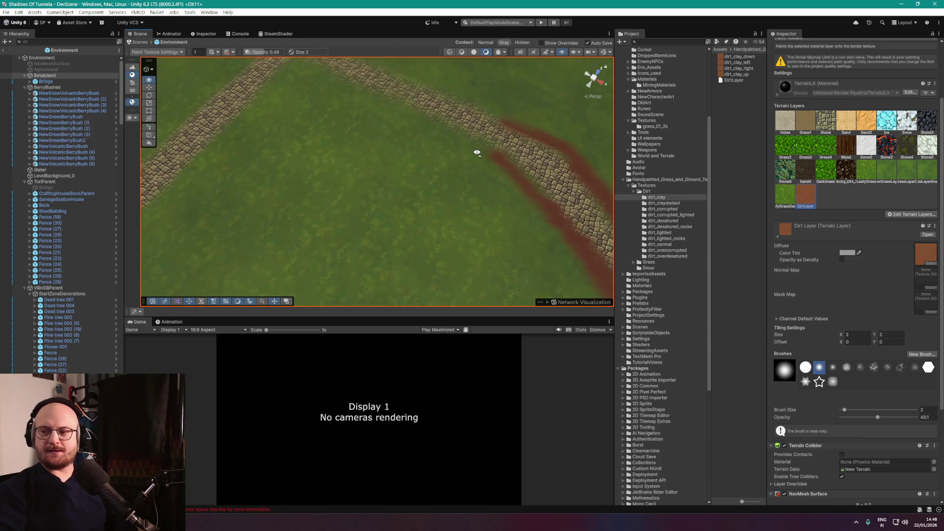
drag(477, 152, 491, 81)
scroll(down, 3)
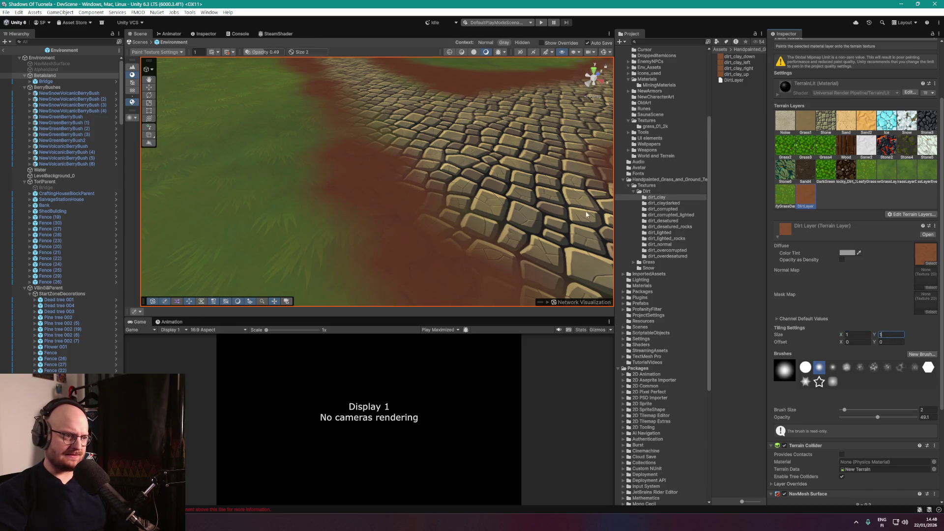
drag(586, 215, 443, 190)
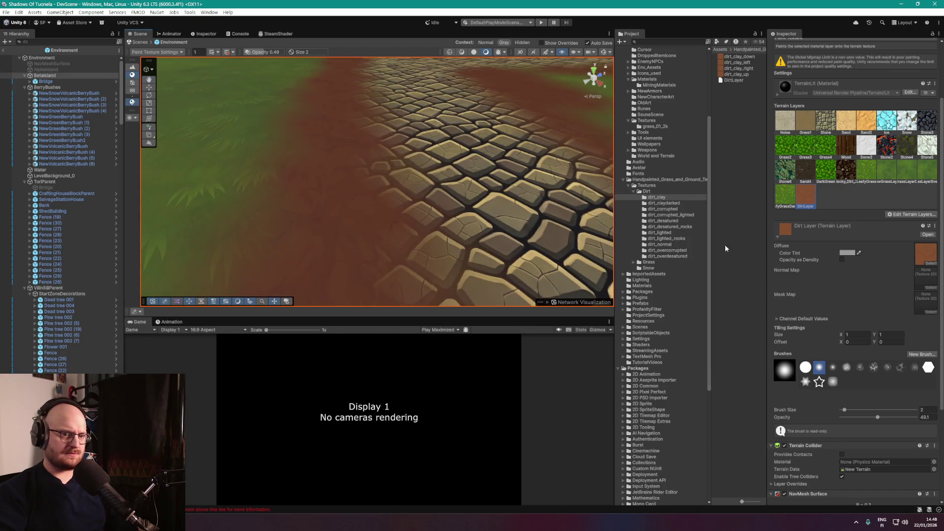
drag(389, 145, 777, 206)
click(811, 205)
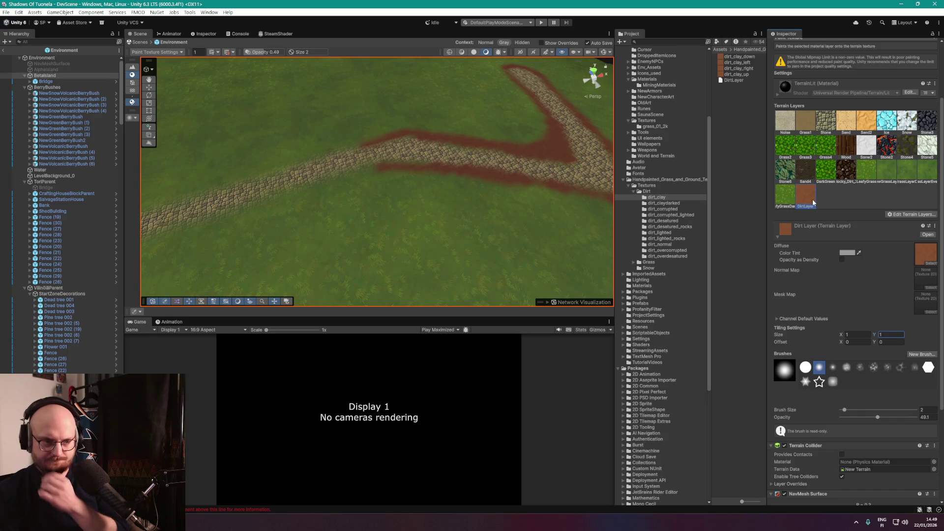
click(915, 215)
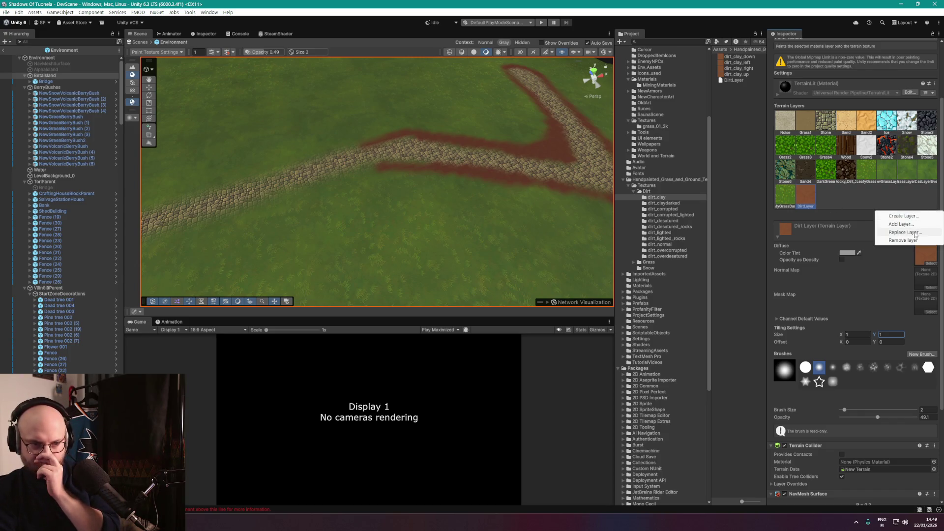
click(916, 233)
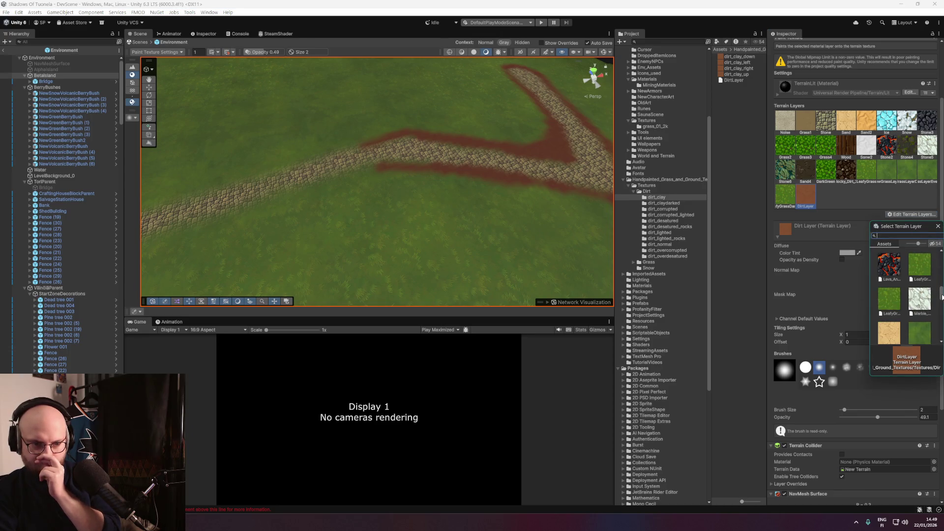
scroll(down, 3)
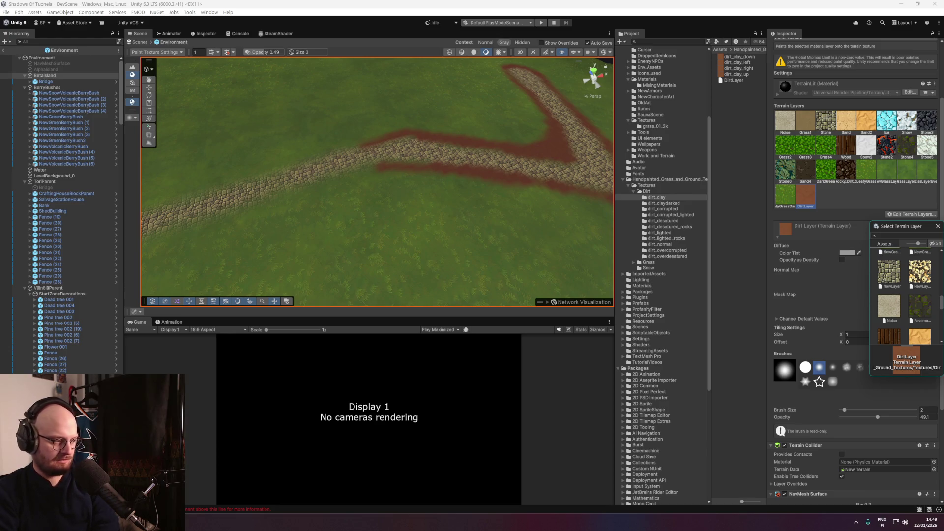
key(alt+Tab)
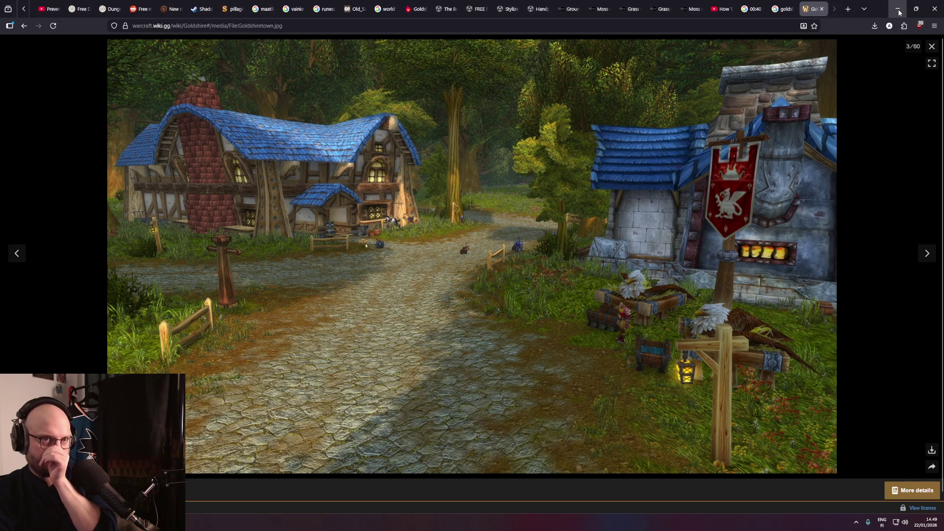
click(899, 9)
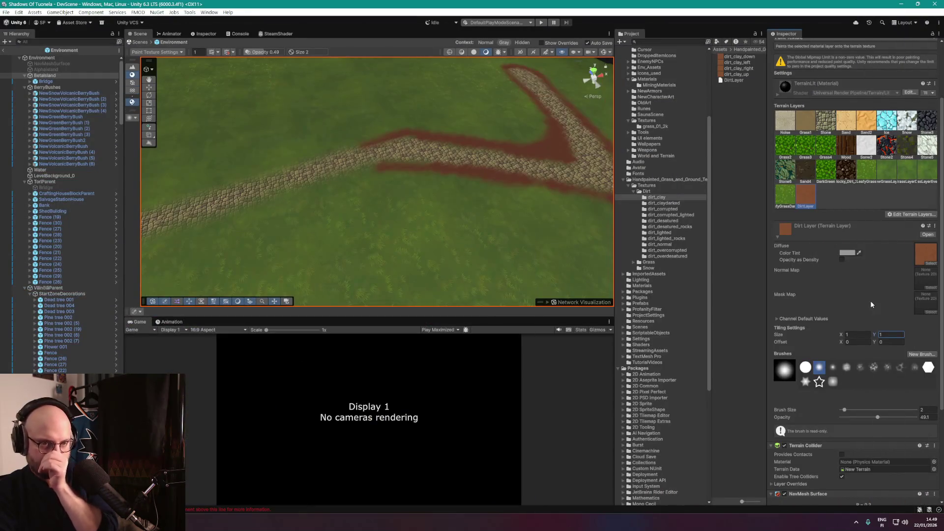
Swap the Dirt Layer's texture for a dark rocky dirt texture.
click(932, 258)
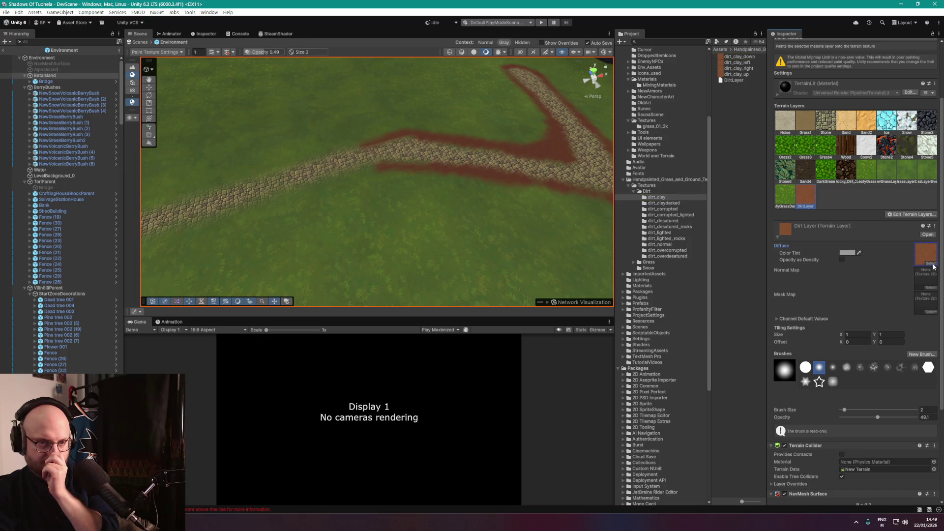
click(932, 264)
scroll(up, 3)
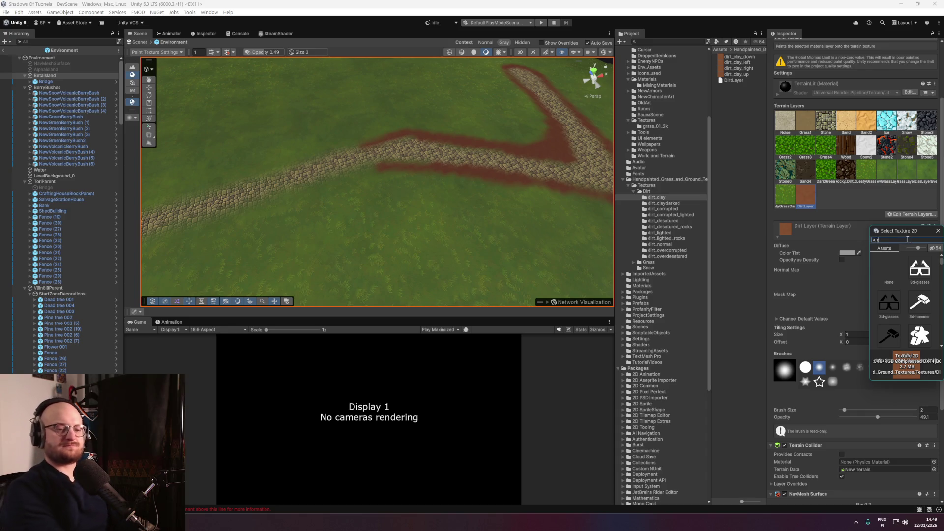
scroll(down, 3)
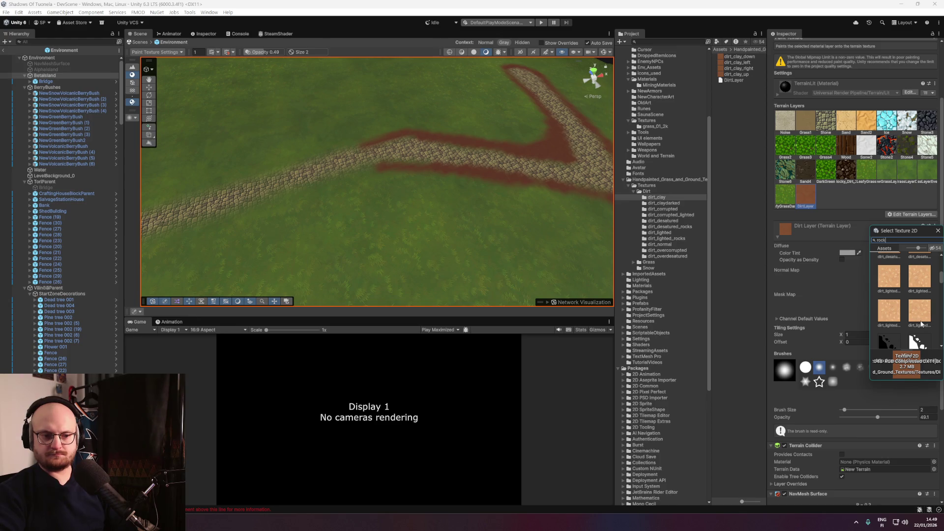
scroll(up, 3)
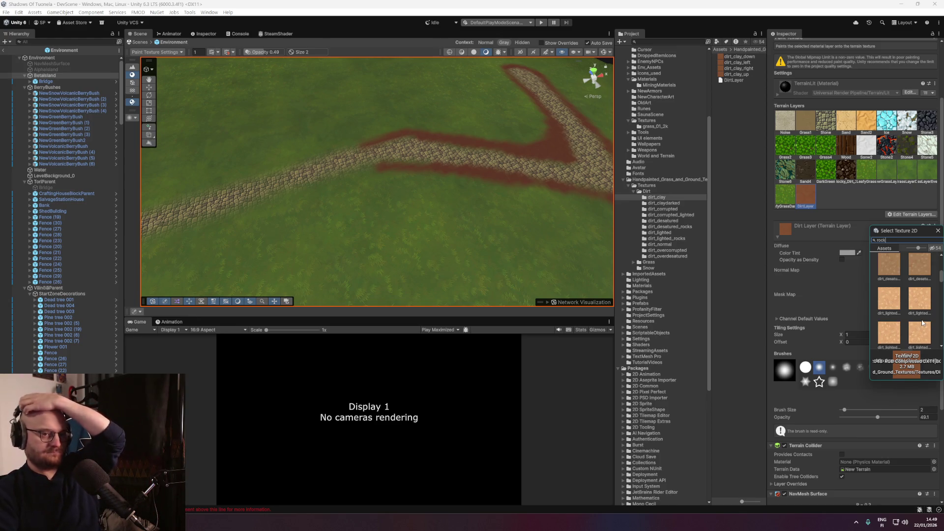
scroll(down, 3)
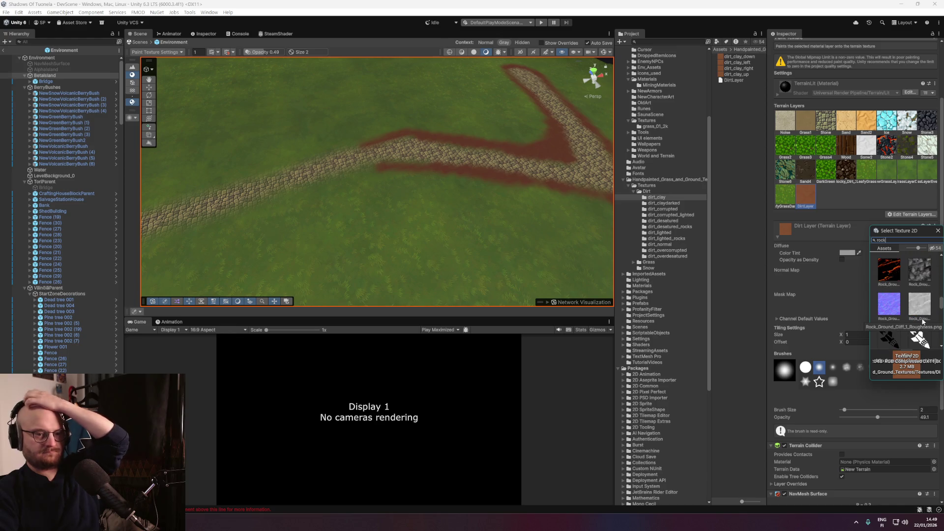
scroll(down, 3)
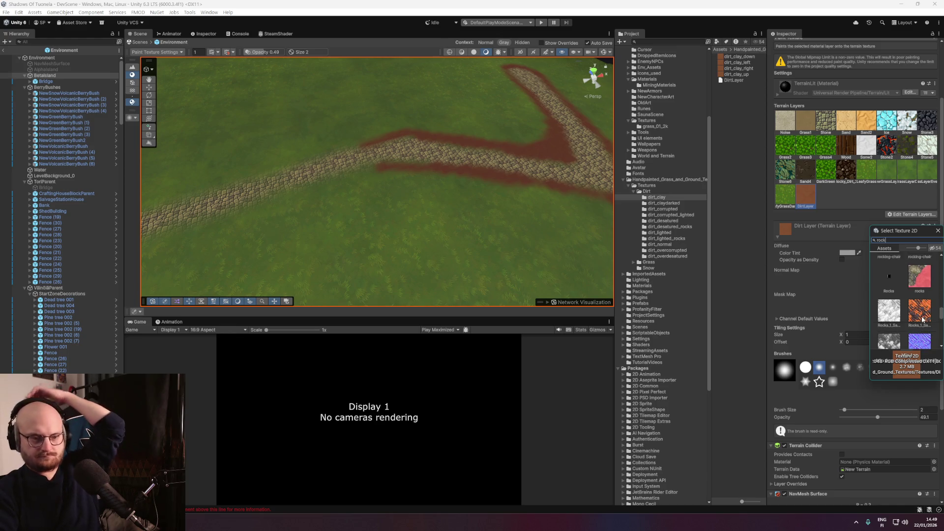
scroll(down, 3)
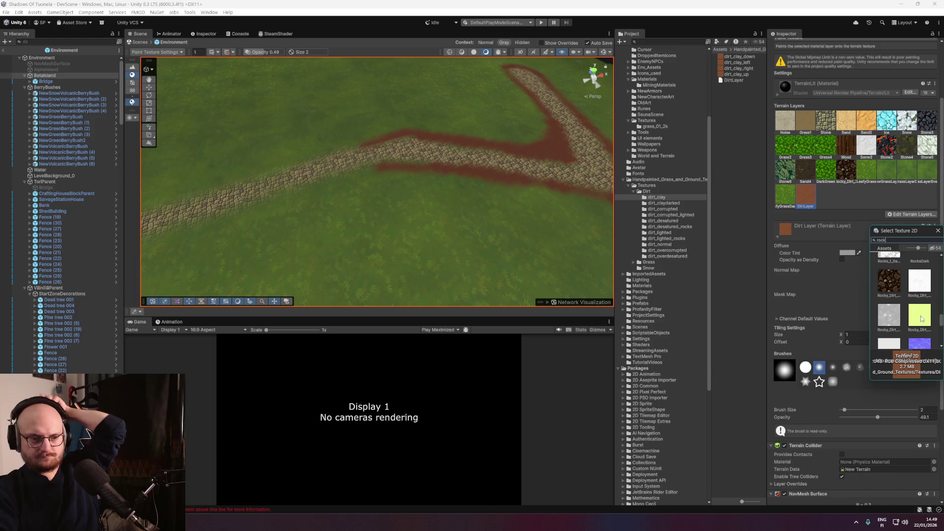
click(888, 282)
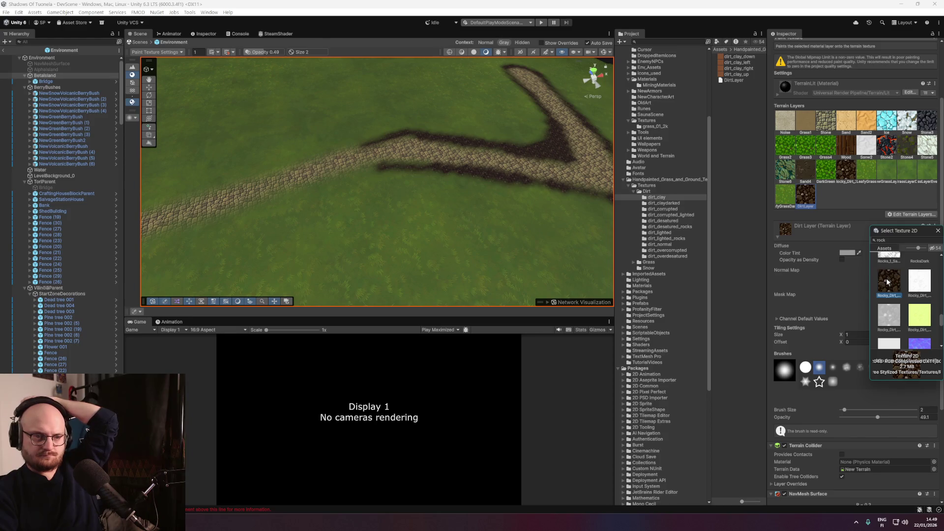
click(937, 231)
Set the Dirt Layer's colour tint to white (FFFFFF).
click(846, 252)
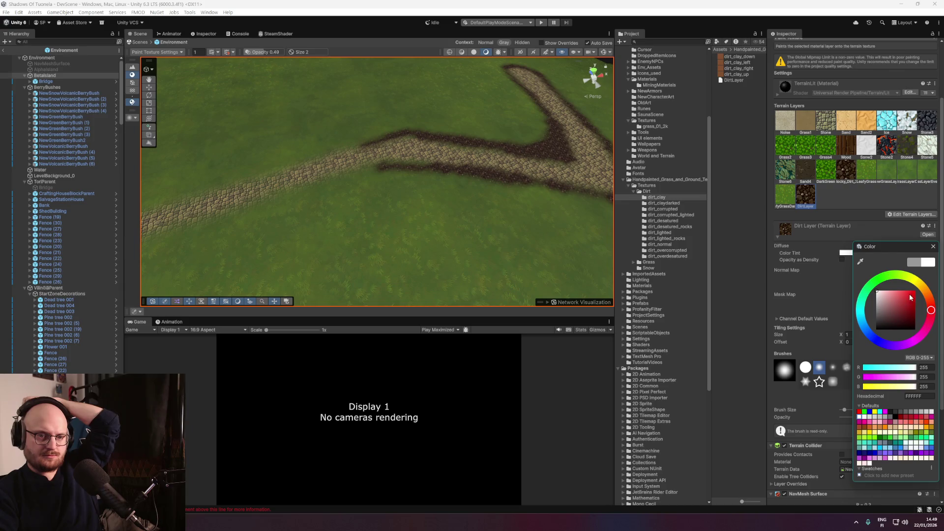
drag(892, 287, 837, 284)
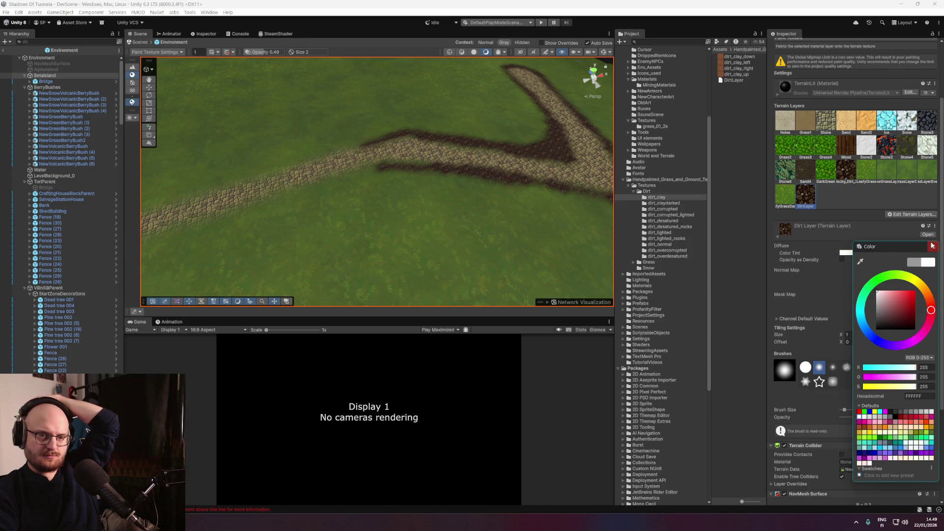
click(932, 246)
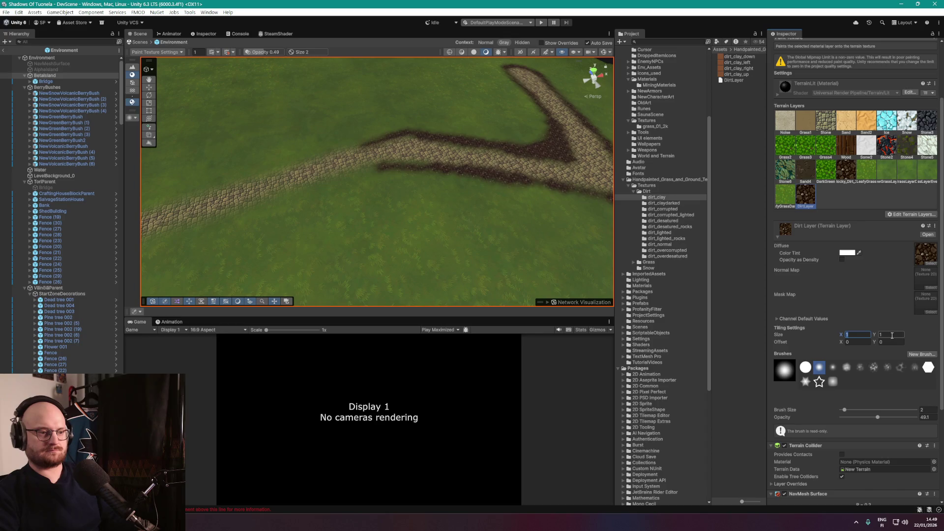
Set the Dirt Layer's tiling size to 2 × 2.
click(855, 334)
text(5)
click(892, 334)
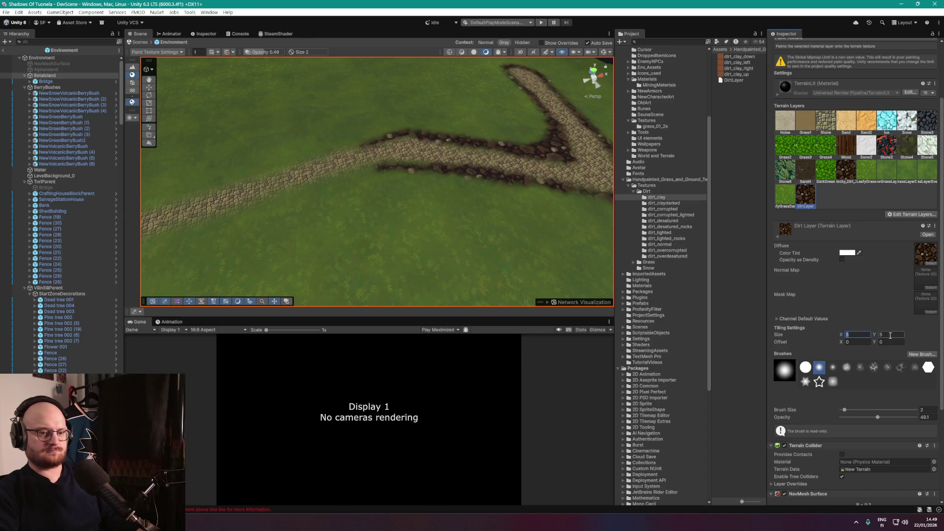
text(3)
text(3)
click(850, 334)
text(2)
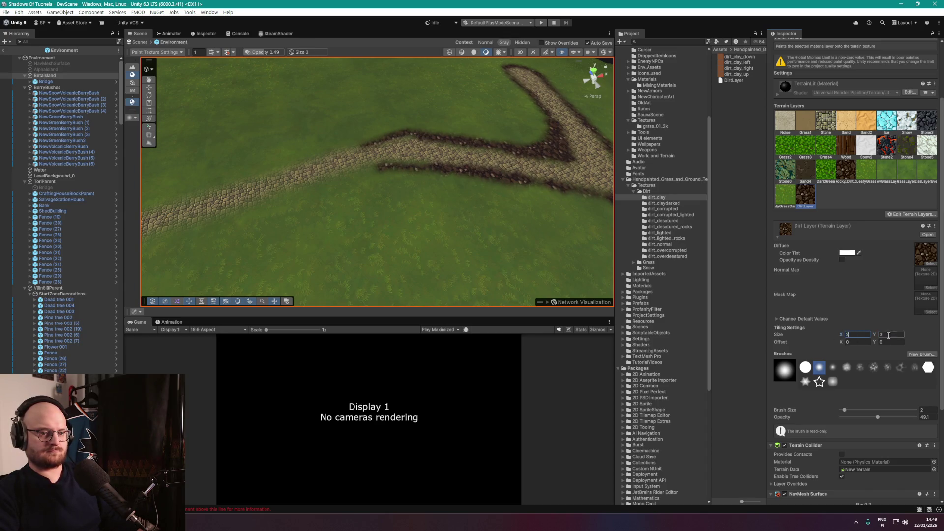
text(2)
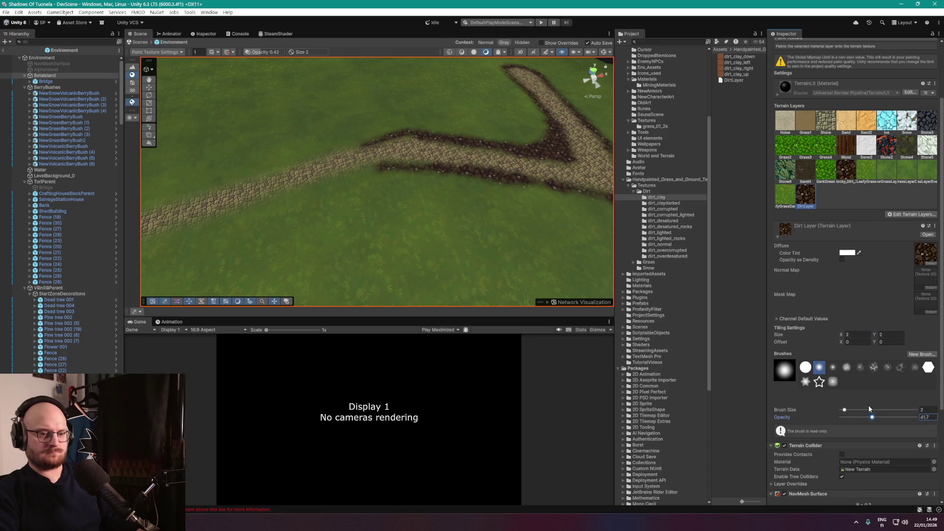
Tint the Dirt Layer light grey (198, 198, 198) after checking the cobblestone path.
click(847, 253)
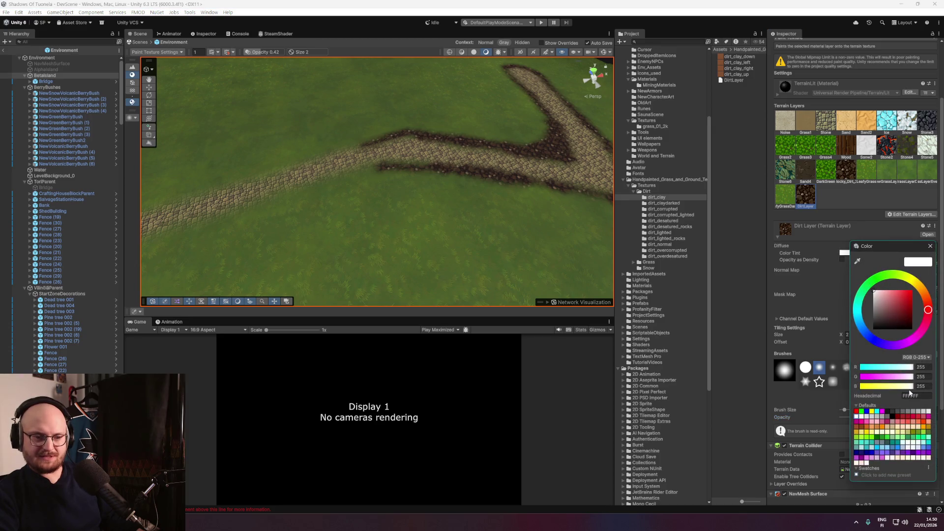
click(929, 248)
scroll(up, 3)
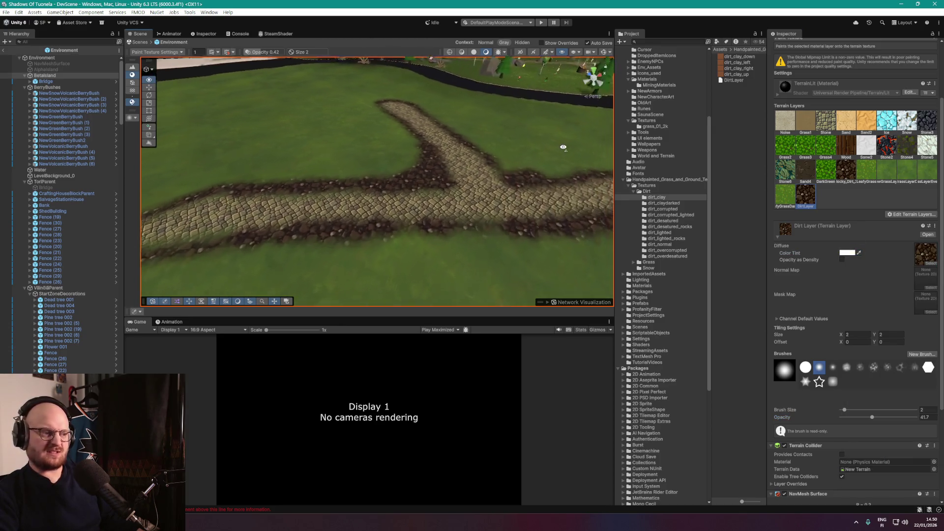
drag(547, 146, 609, 207)
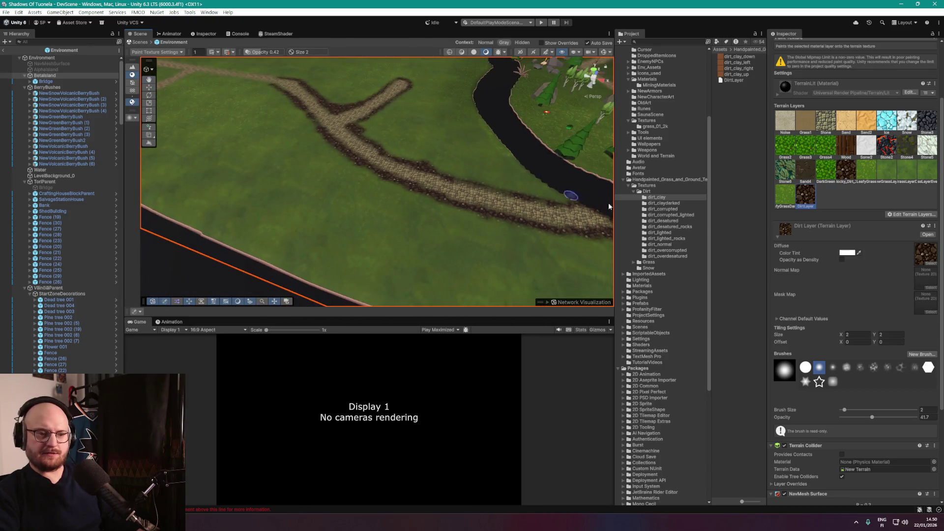
click(847, 252)
drag(891, 301, 813, 299)
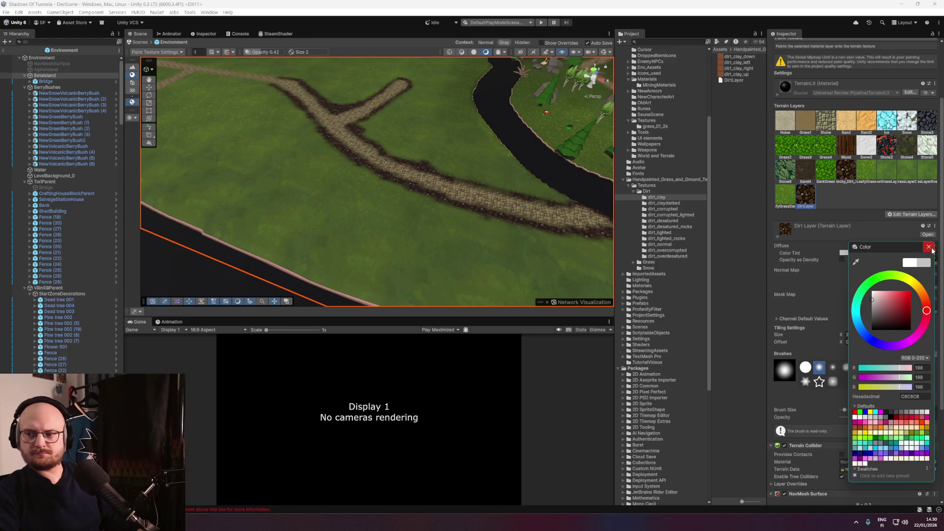
click(929, 247)
click(935, 252)
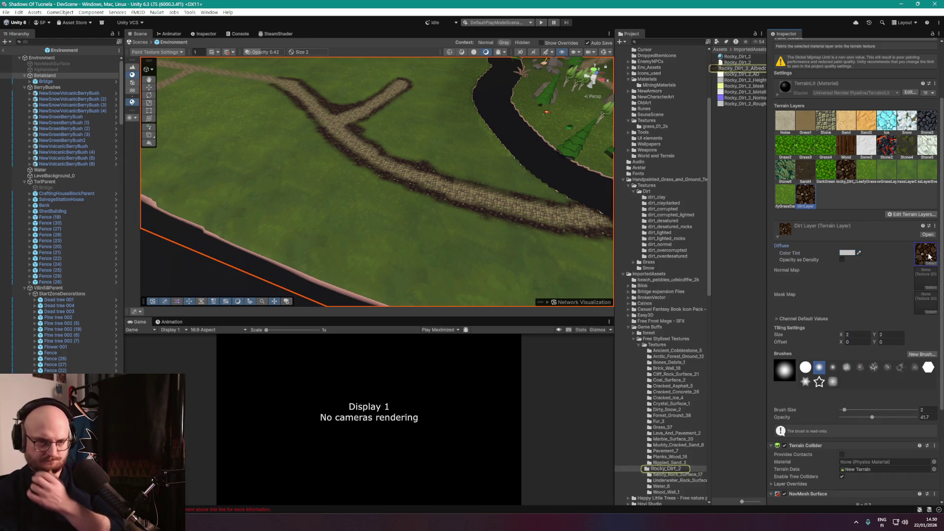
Search 'pebble', try the Beach_Pebbles textures, and apply the beige one to the Dirt Layer.
click(930, 264)
click(907, 244)
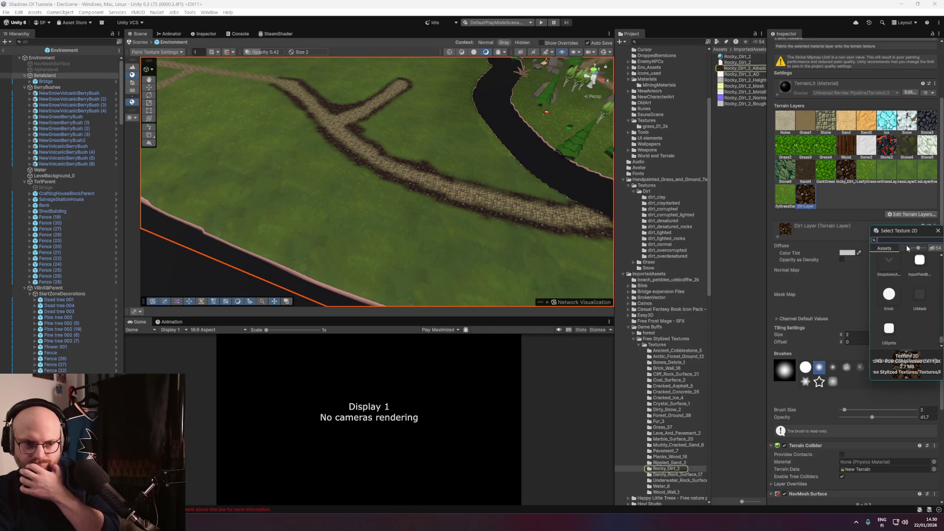
text(pebbl)
text(e)
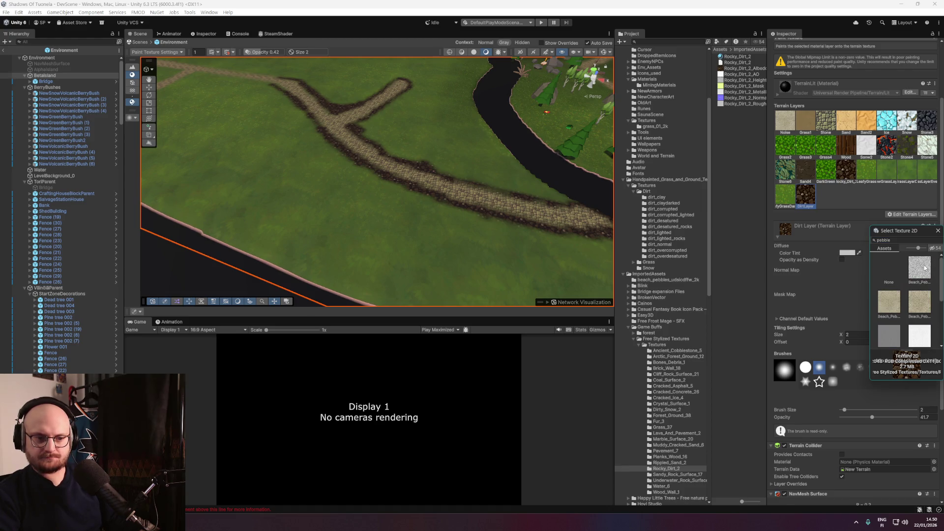
click(924, 268)
click(884, 303)
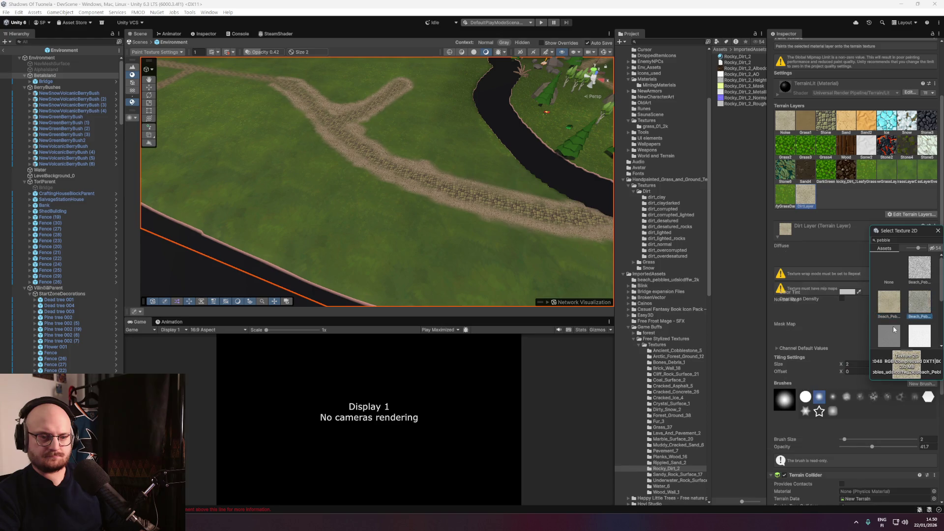
click(927, 327)
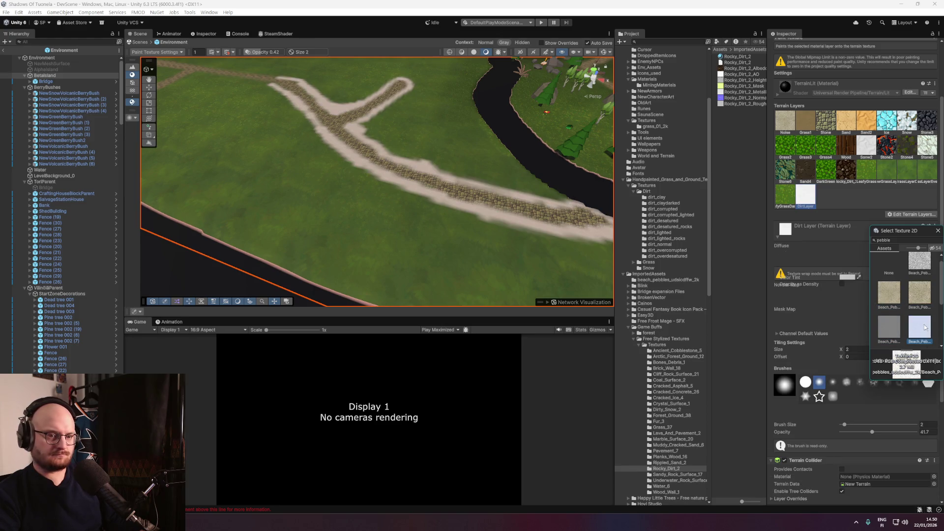
click(894, 326)
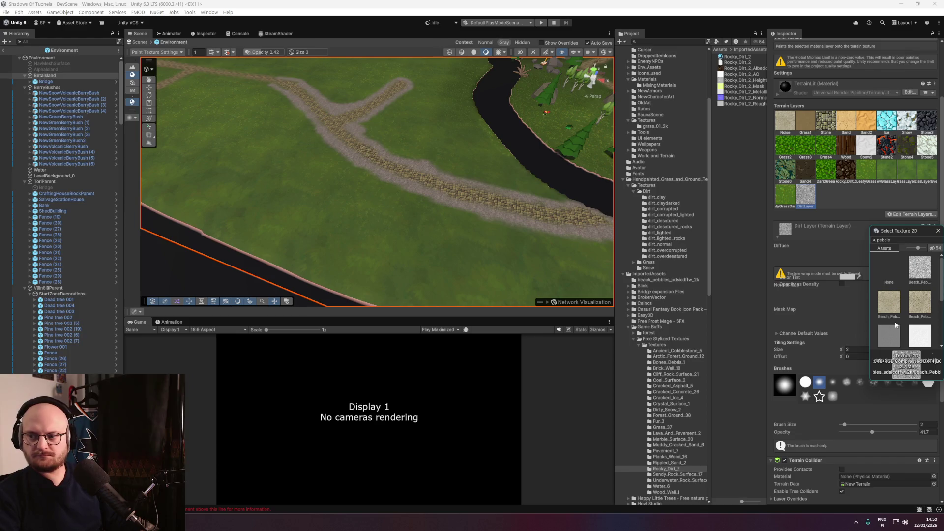
click(916, 272)
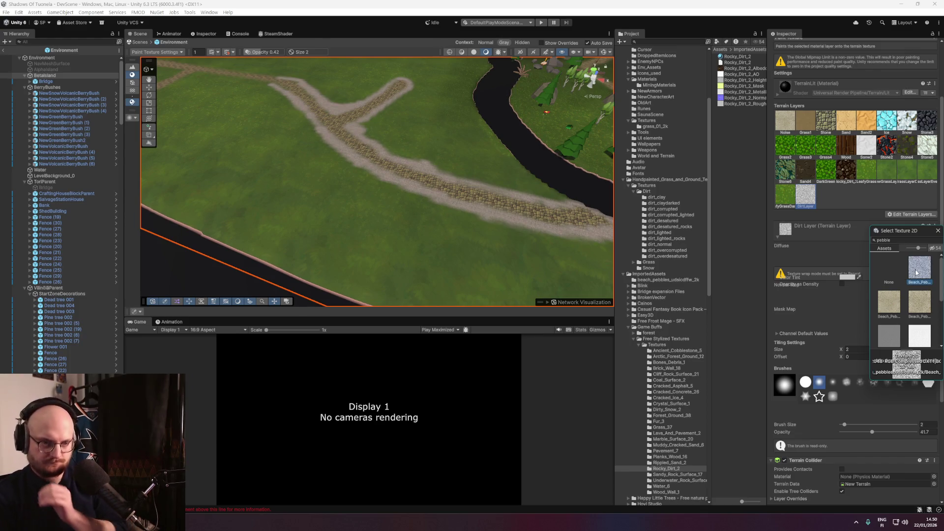
click(891, 302)
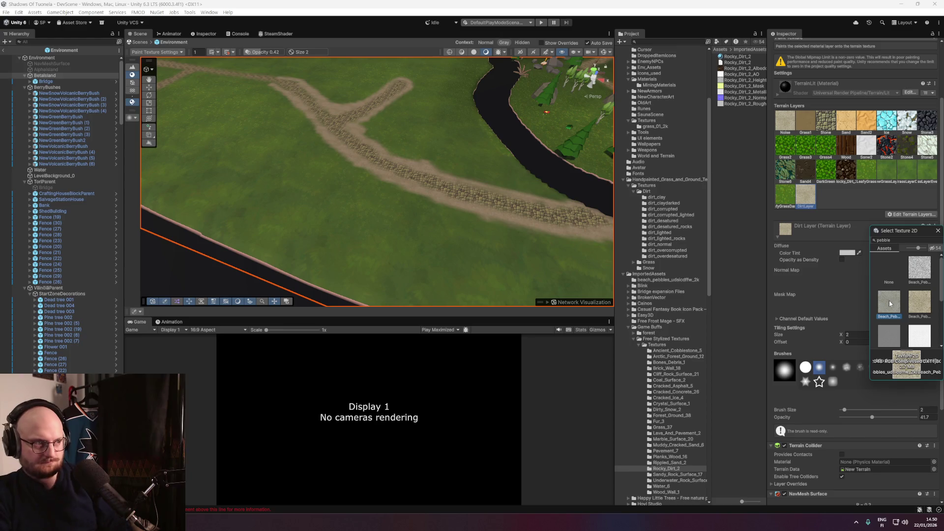
double_click(896, 311)
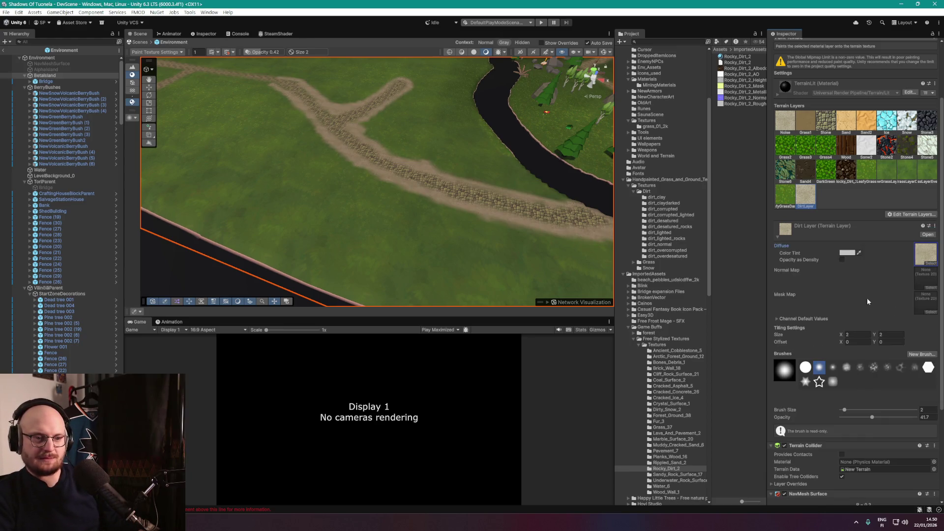
scroll(up, 3)
scroll(up, 3)
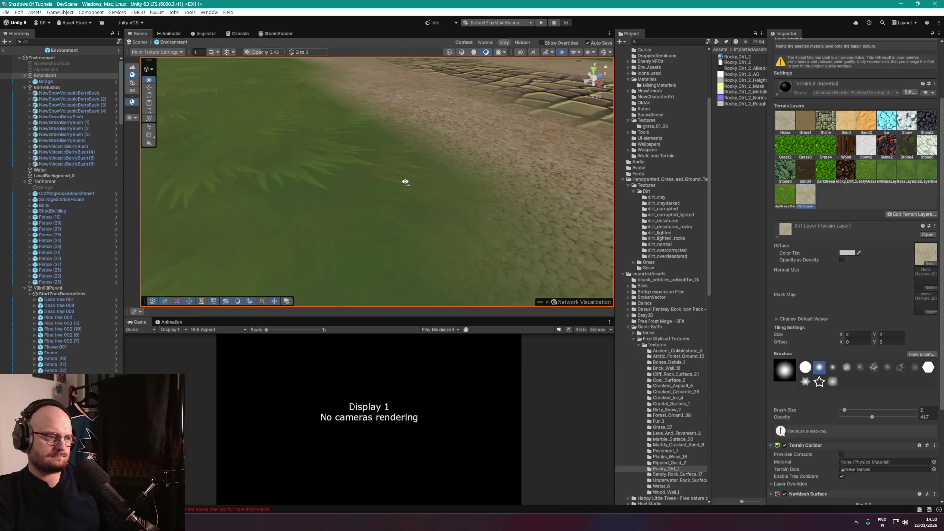
After trying a reddish tint, reset the Dirt Layer tint to white FFFFFF and reopen its texture chooser.
scroll(down, 3)
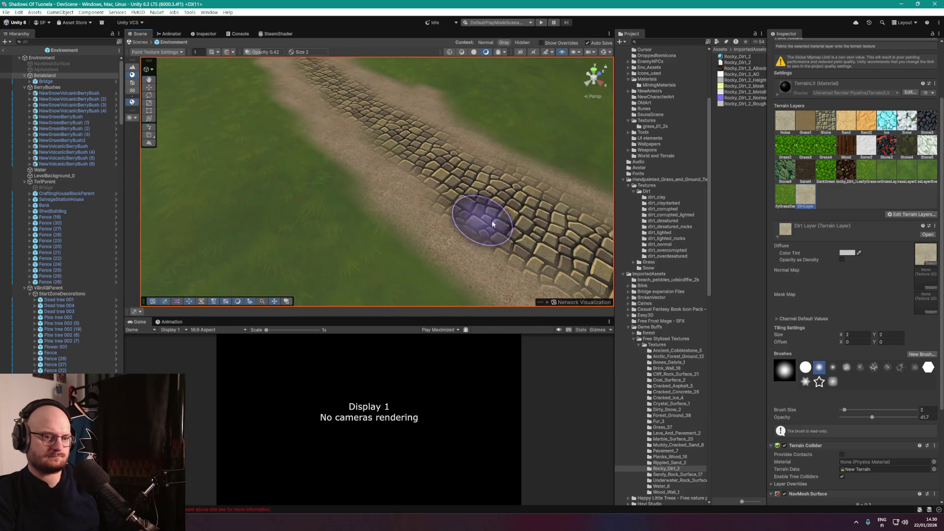
drag(429, 210, 447, 167)
scroll(up, 3)
scroll(down, 3)
click(846, 253)
drag(875, 298, 861, 284)
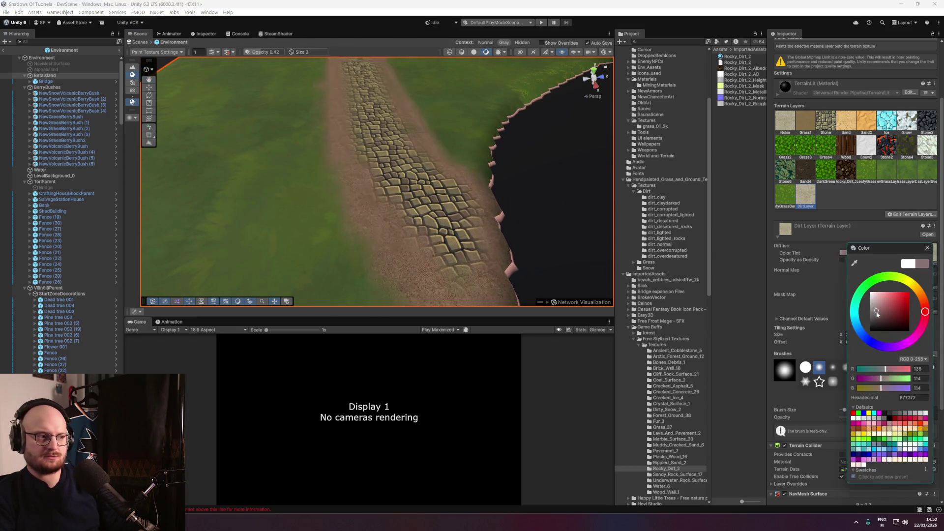
drag(892, 314, 871, 290)
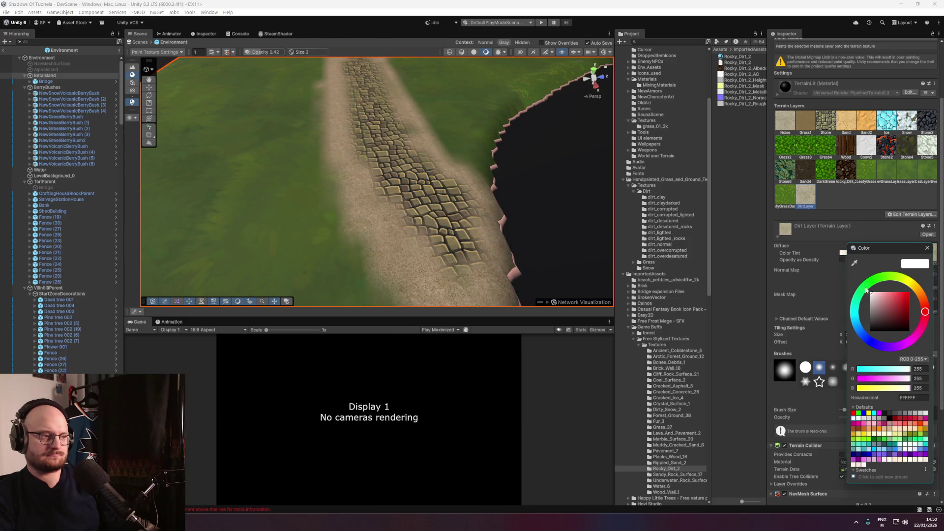
click(927, 249)
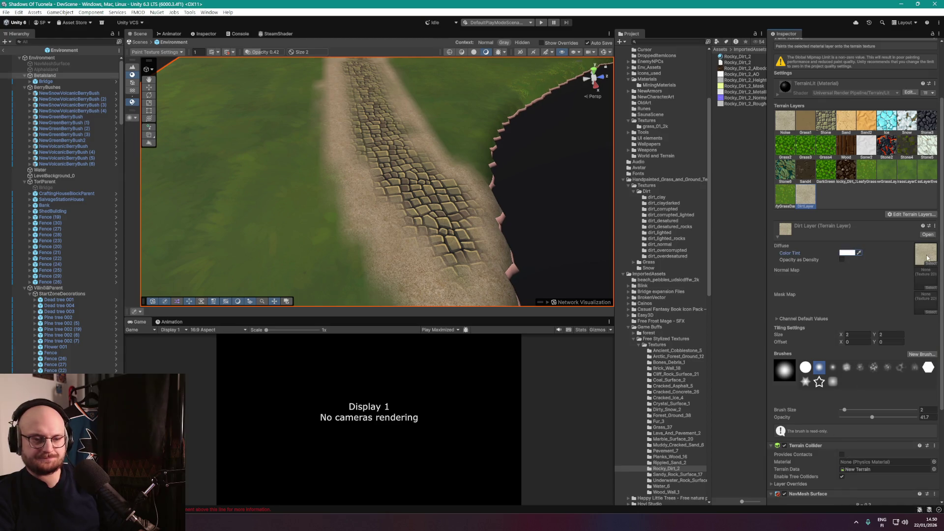
click(925, 257)
click(930, 265)
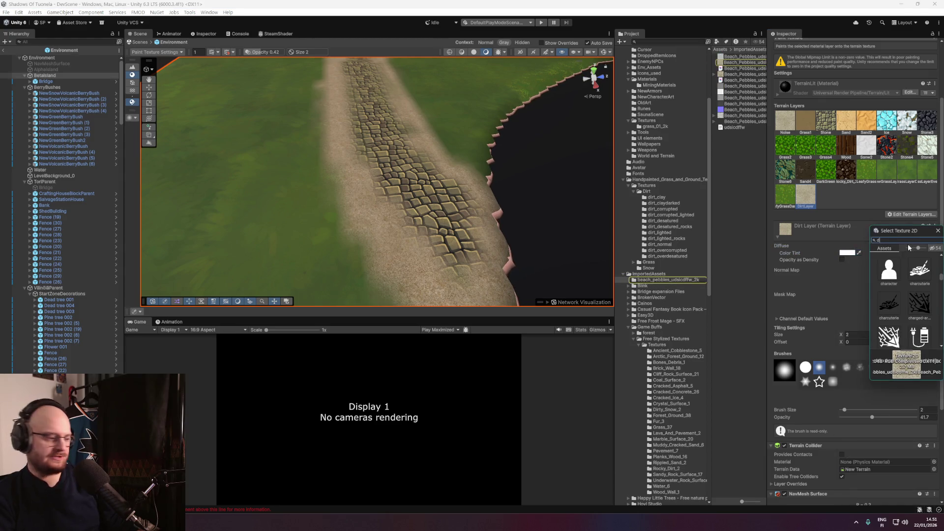
Apply the dirt_clay_left texture to the Dirt Layer and darken its tint to dark grey.
text(irt)
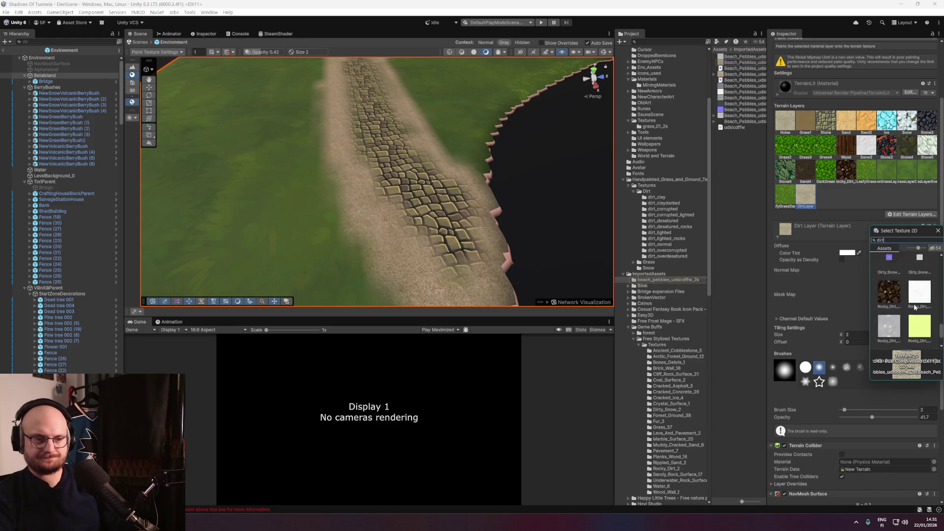
scroll(up, 3)
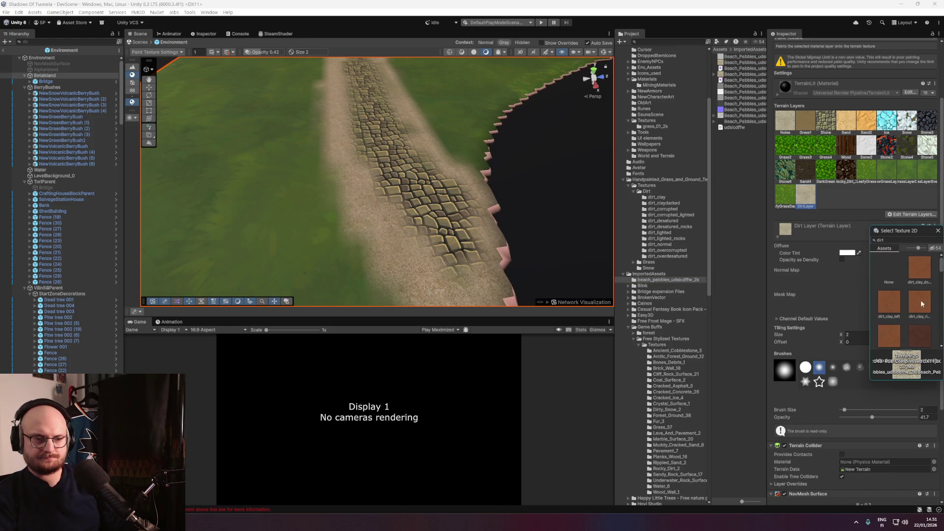
double_click(888, 309)
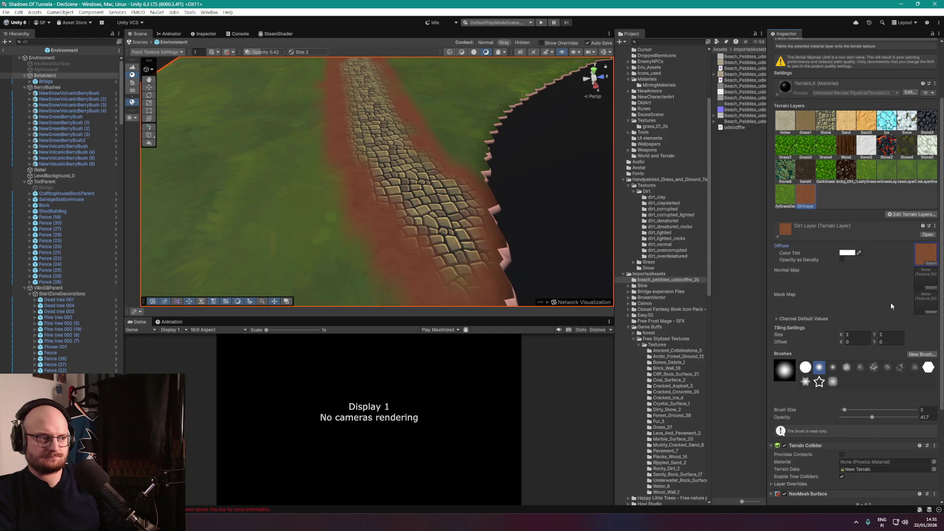
click(847, 253)
drag(870, 294, 869, 323)
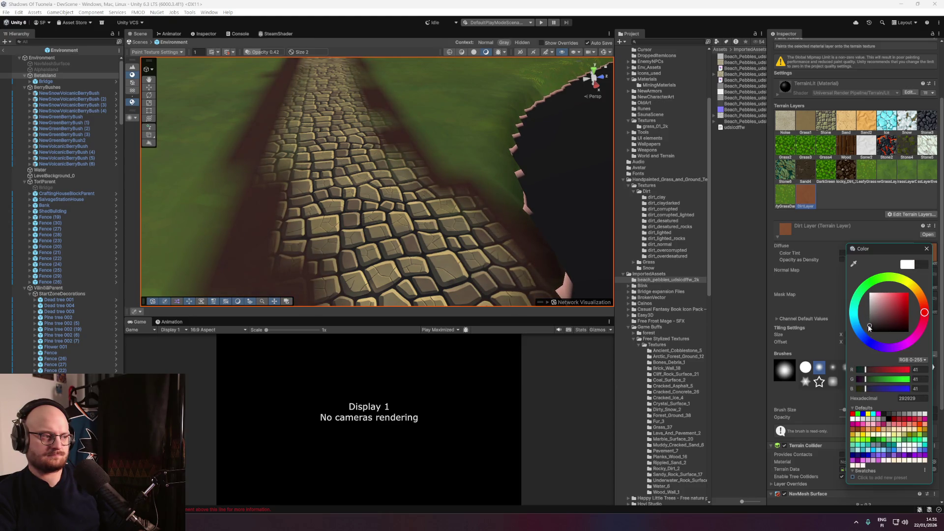
right_click(386, 177)
Zoom in close over the cobblestone path and bring up the terrain texture-painting settings.
scroll(down, 3)
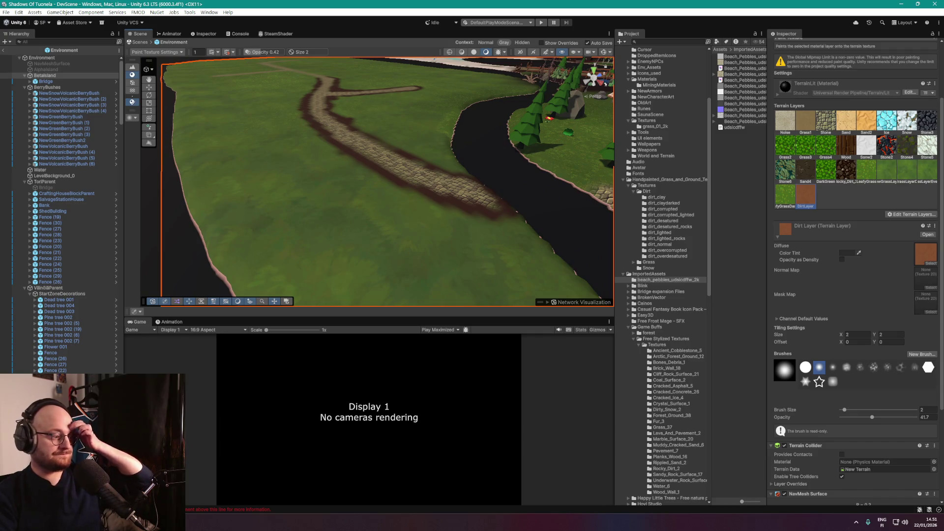
scroll(down, 3)
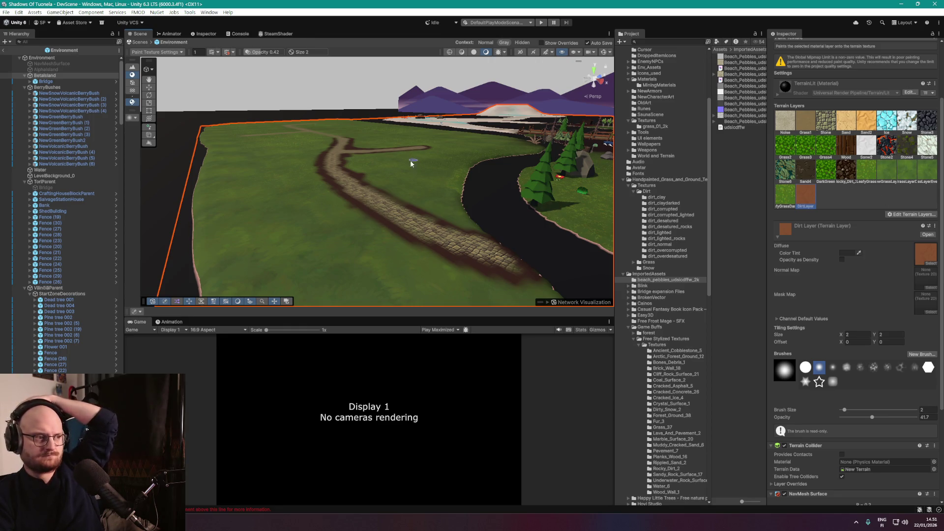
drag(418, 207, 369, 207)
key(space)
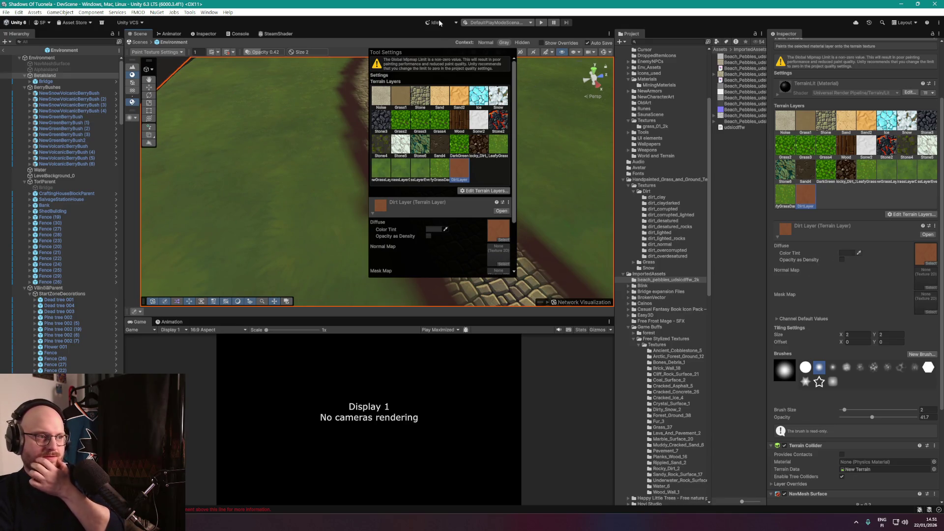
click(731, 212)
Set the Betaisland terrain's Dirt Layer colour tint back to white.
click(45, 75)
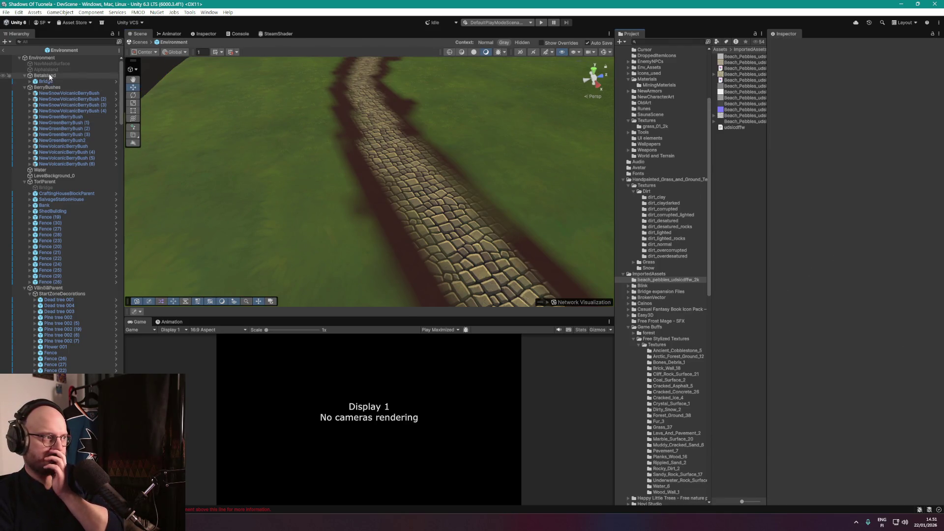
click(906, 295)
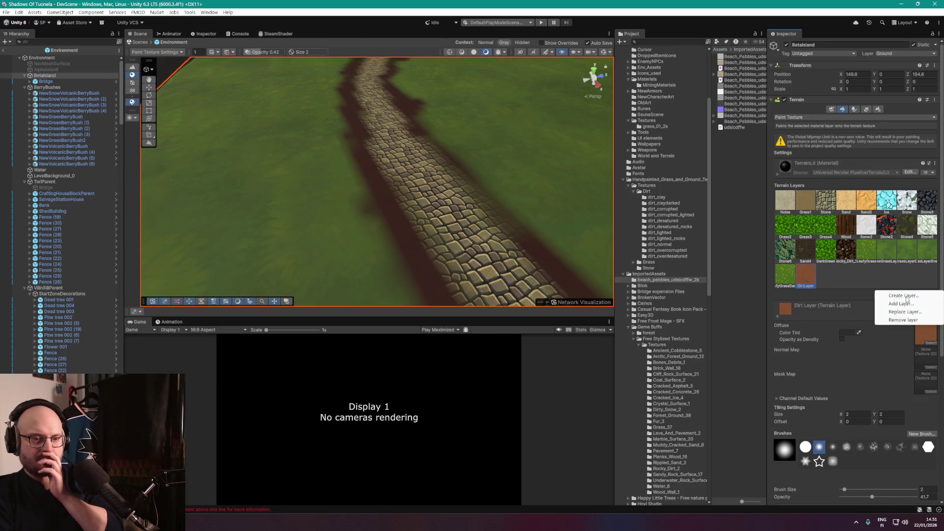
click(848, 332)
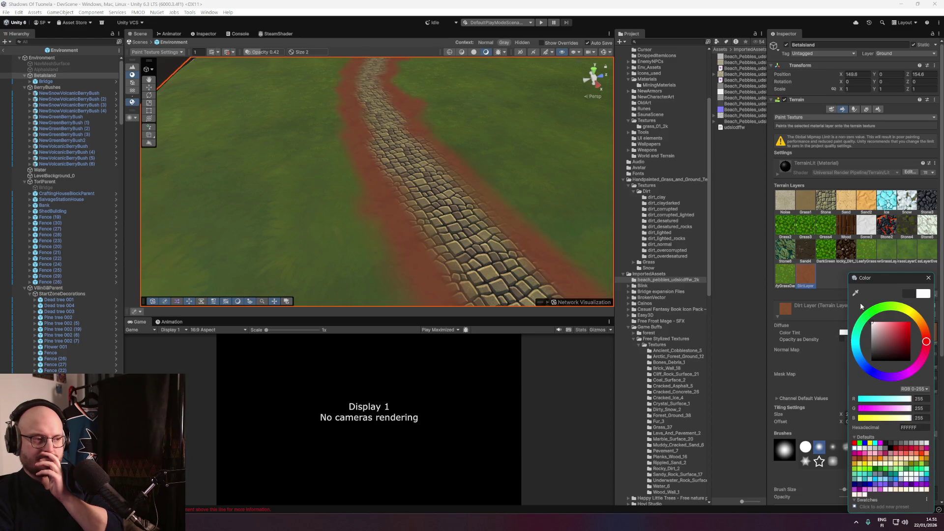
drag(875, 354, 873, 323)
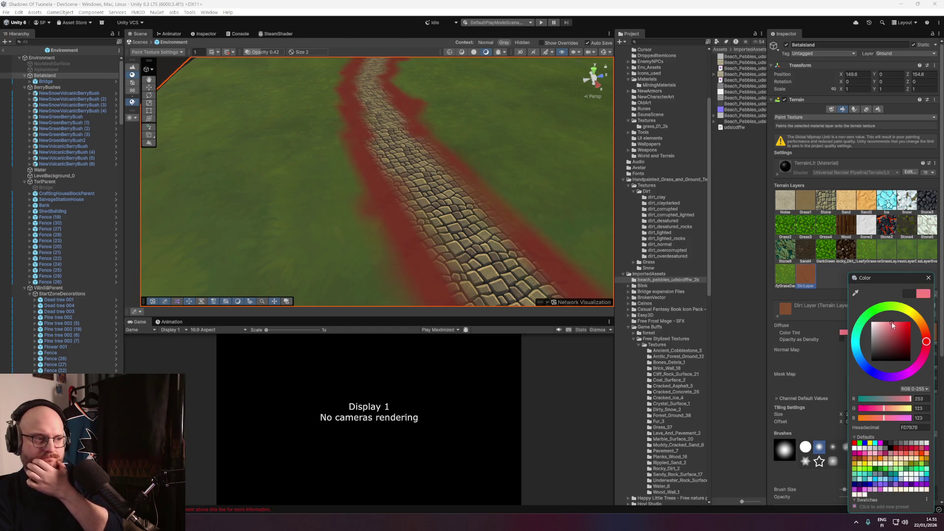
click(928, 278)
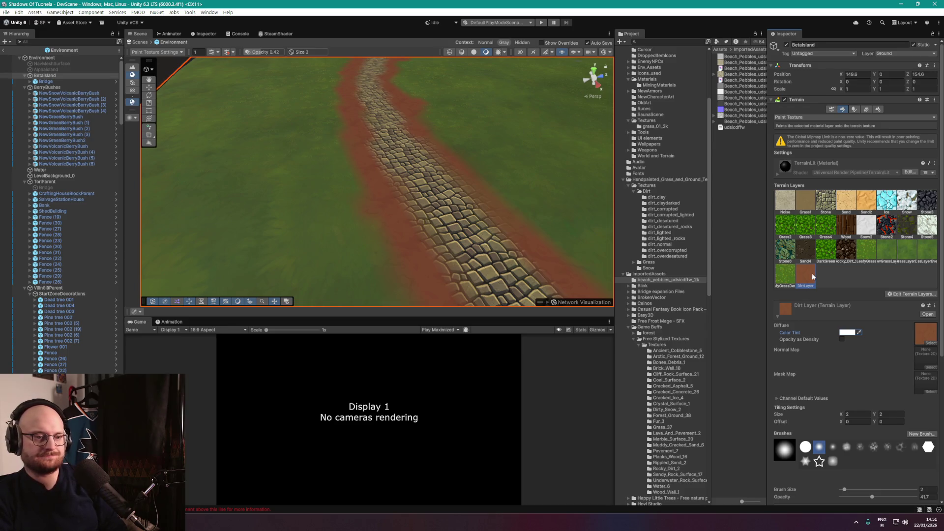
Orbit around the path and road to check the lighter dirt edging, then switch to the browser.
drag(457, 140, 516, 147)
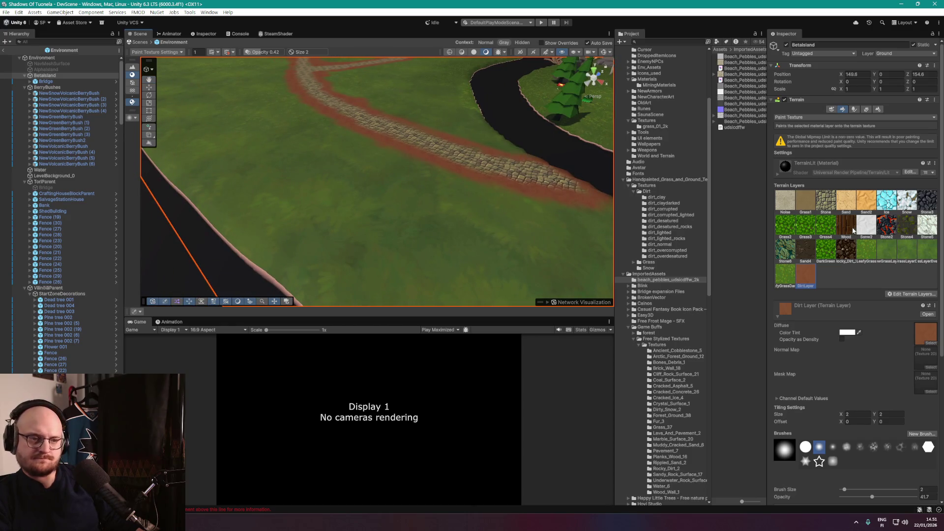
scroll(down, 3)
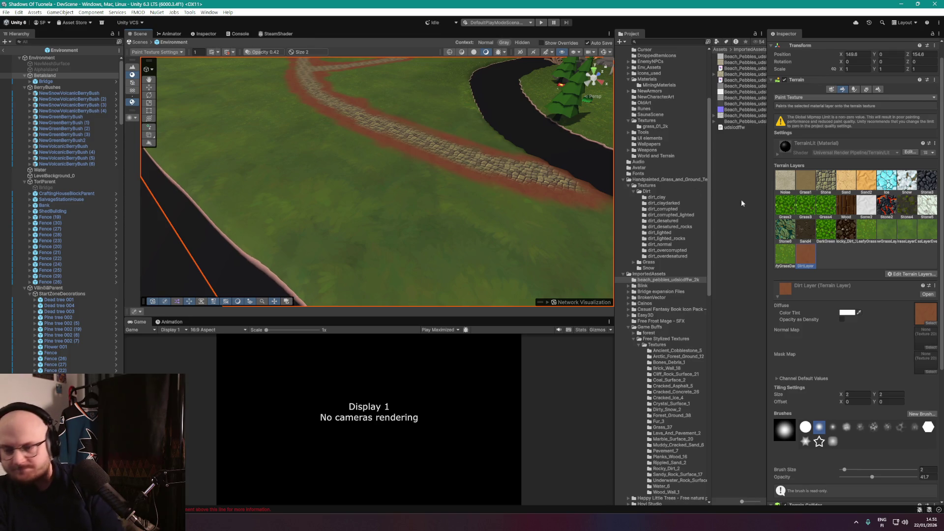
drag(449, 158, 192, 432)
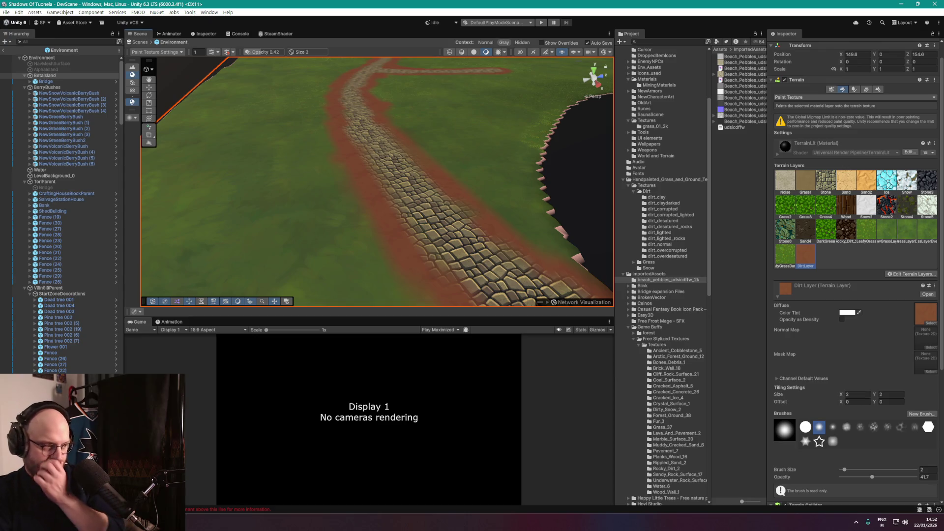
key(alt+Tab)
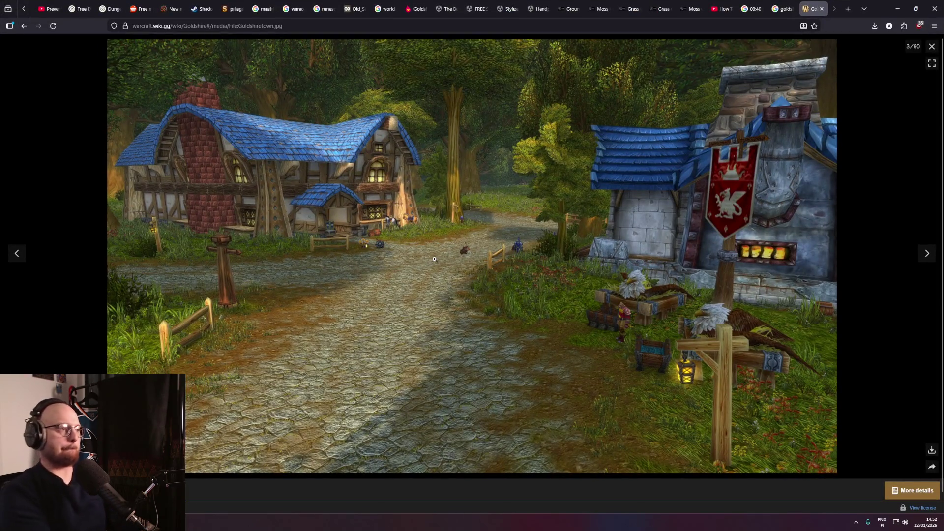
Search the web for 'don't starve road' and open the Don't Starve Wiki Road page.
key(ctrl+t)
text(don't starve roa)
text(d)
key(Return)
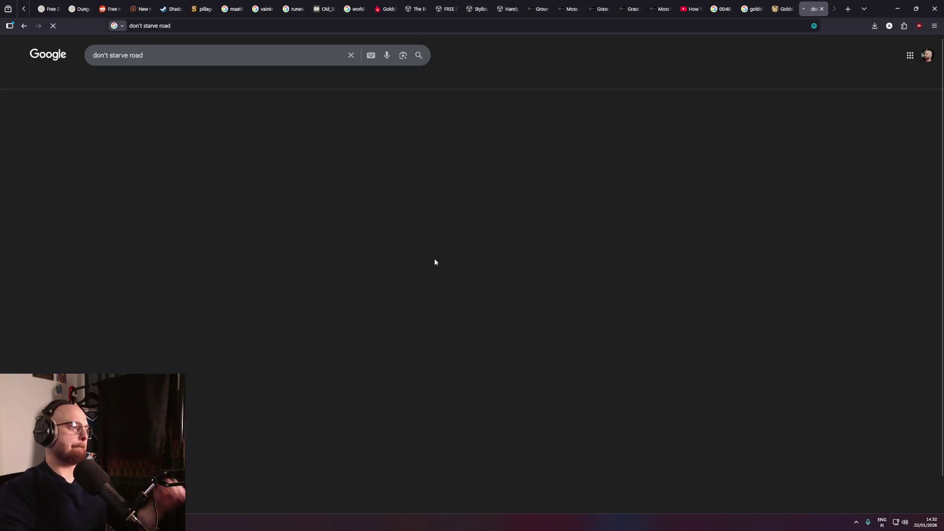
click(337, 121)
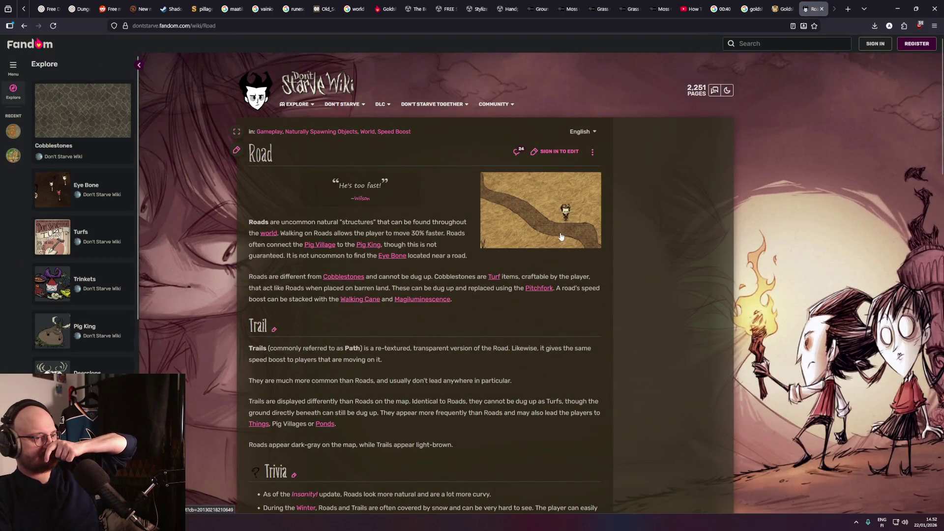
Study the enlarged curvy-road picture, then return to the search and view image results.
click(560, 232)
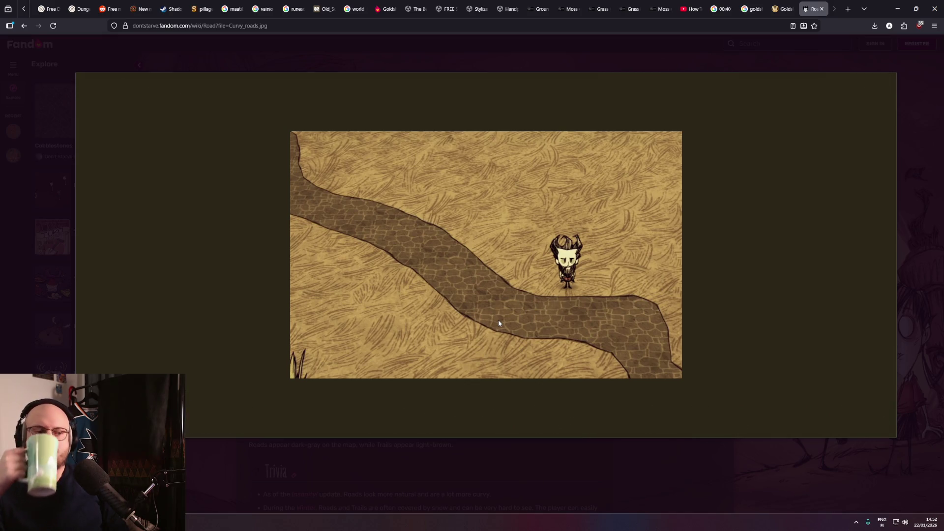
mouse_move(556, 294)
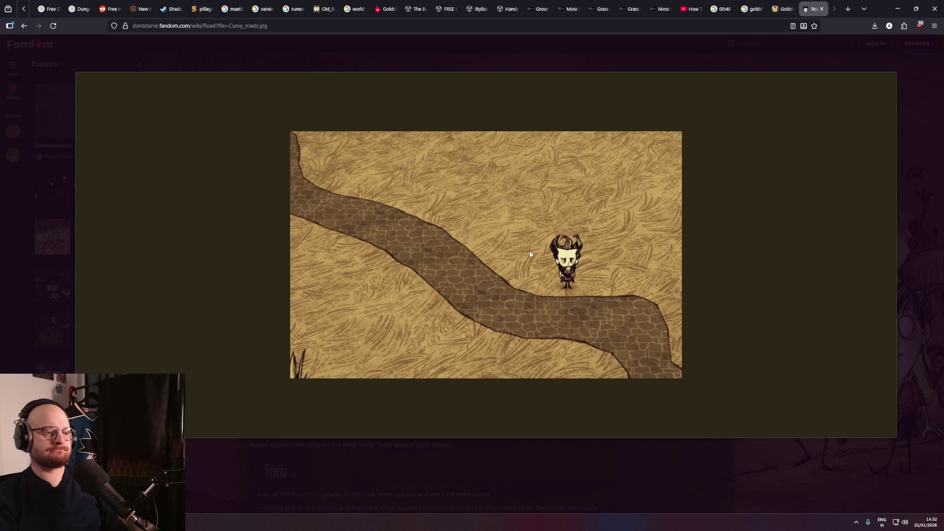
mouse_move(888, 78)
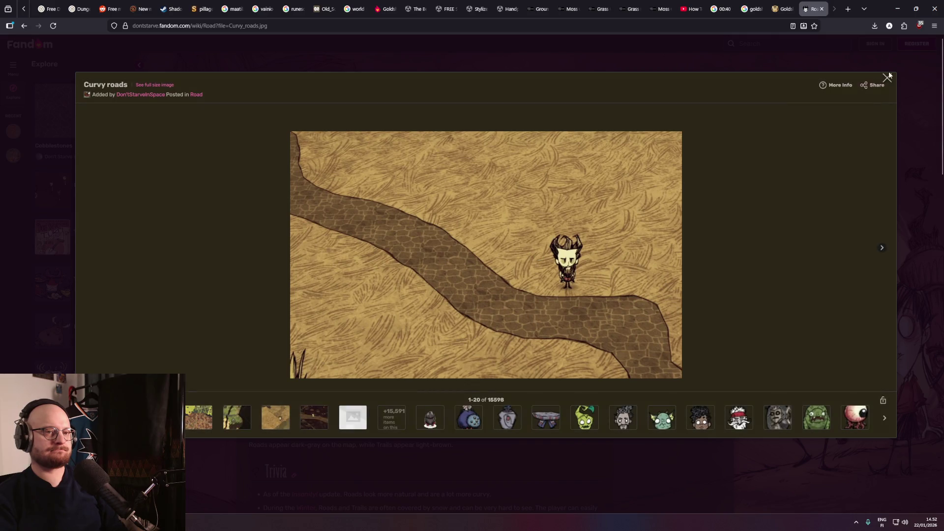
click(888, 79)
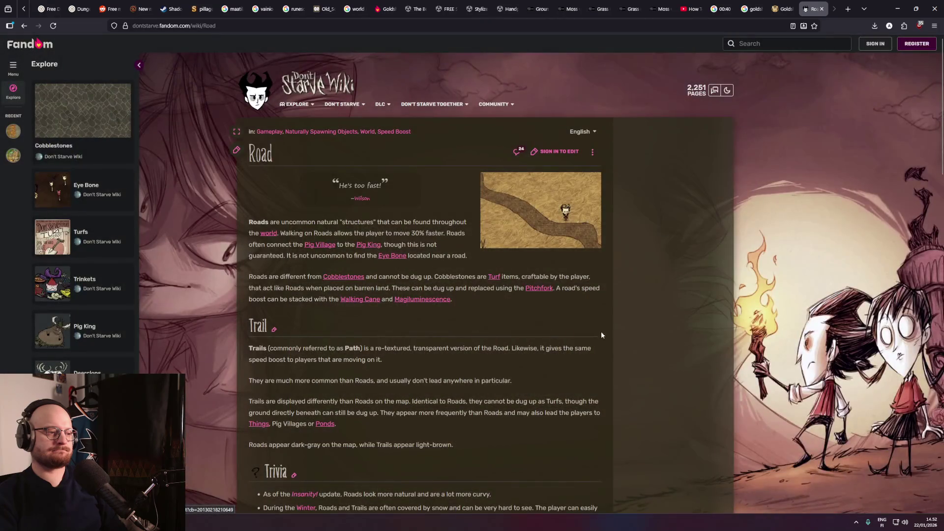
key(alt+Left)
click(172, 81)
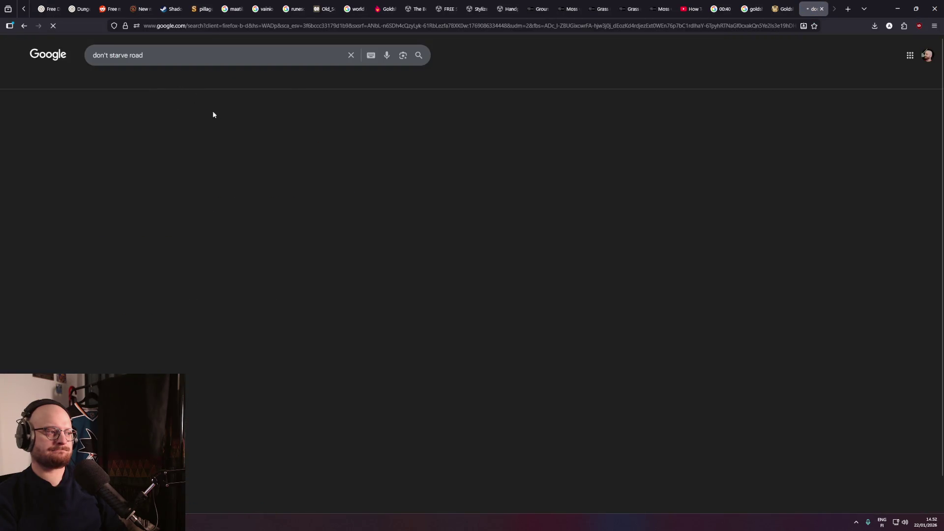
Preview the Klei forum 'Some stuff about road and trails' image and scroll the road results.
click(415, 168)
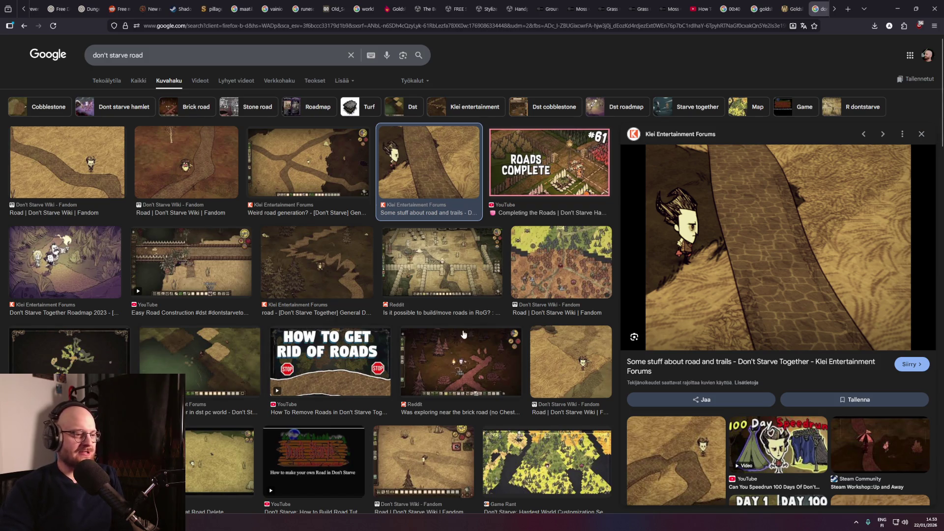
middle_click(528, 326)
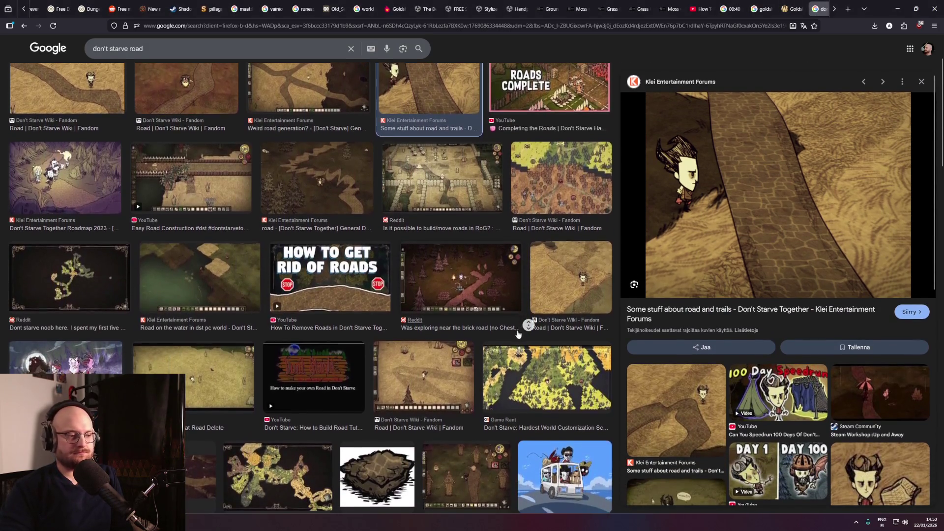
scroll(up, 3)
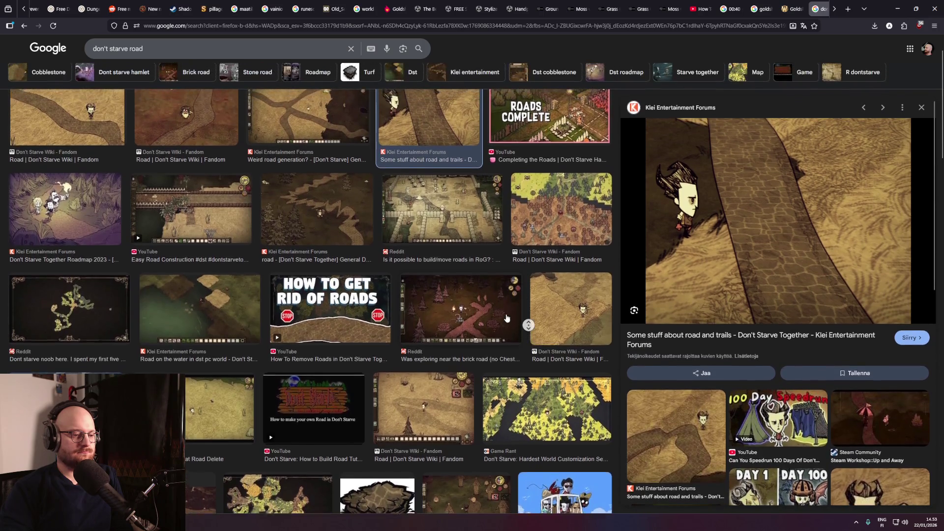
middle_click(506, 315)
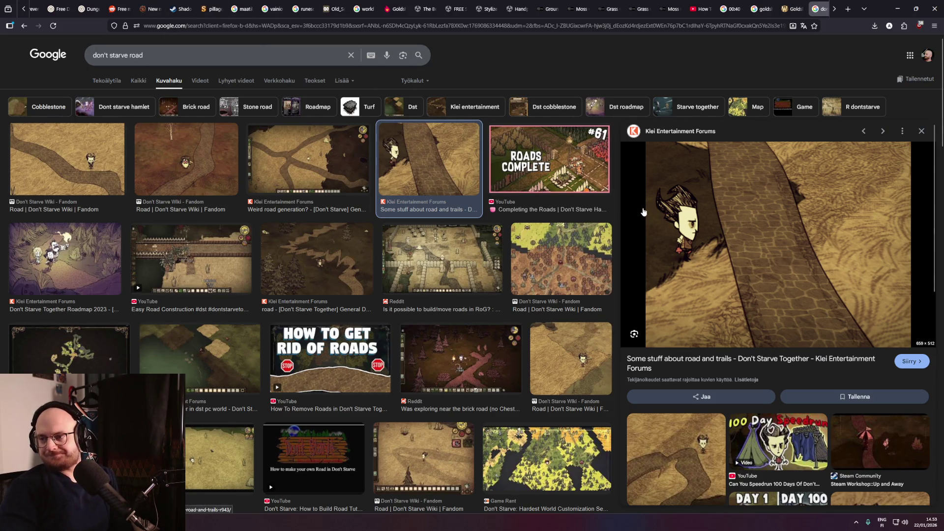
key(ctrl+t)
Load chatgpt.com and collapse the chat history sidebar.
text(chatgpt.com/)
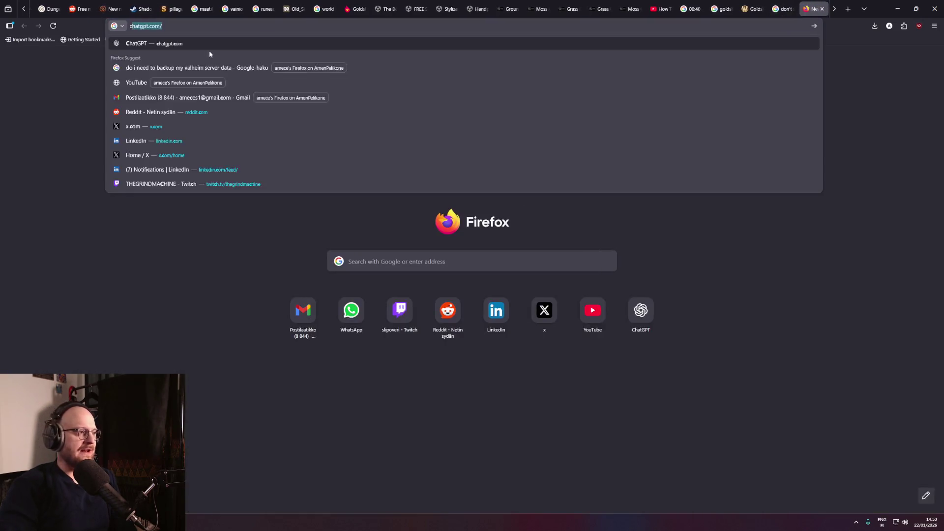
click(173, 48)
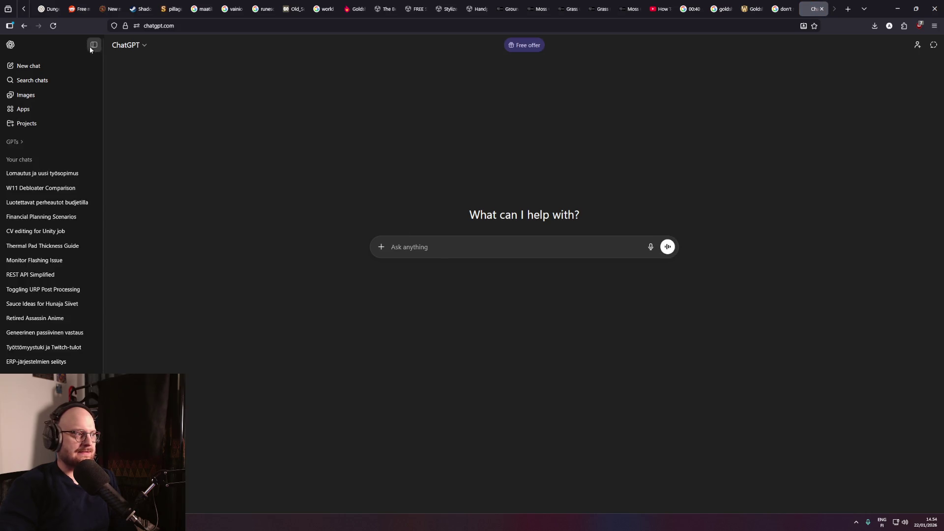
click(93, 46)
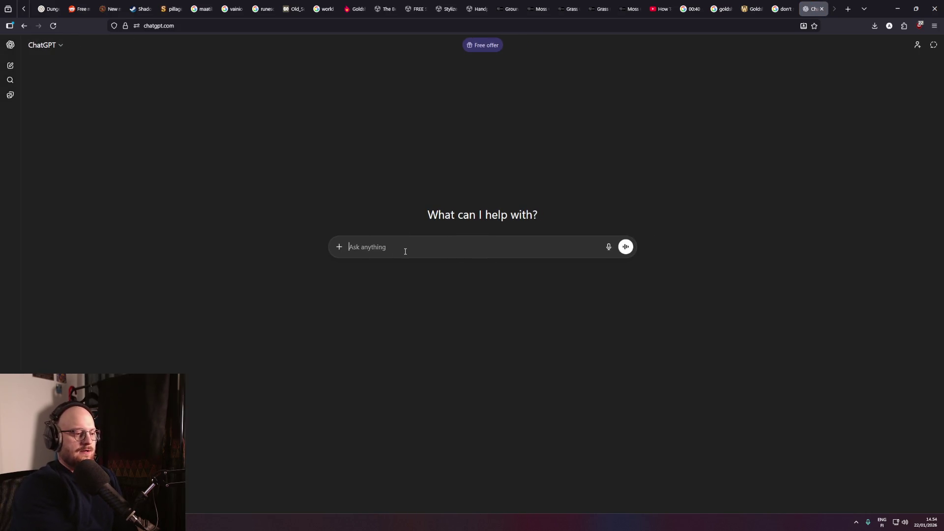
Ask how to paint a Don't Starve-style cobblestone road with tight black outline using Unity's terrain tool.
text(Hey chatgpt! )
text(I'm looking to creat)
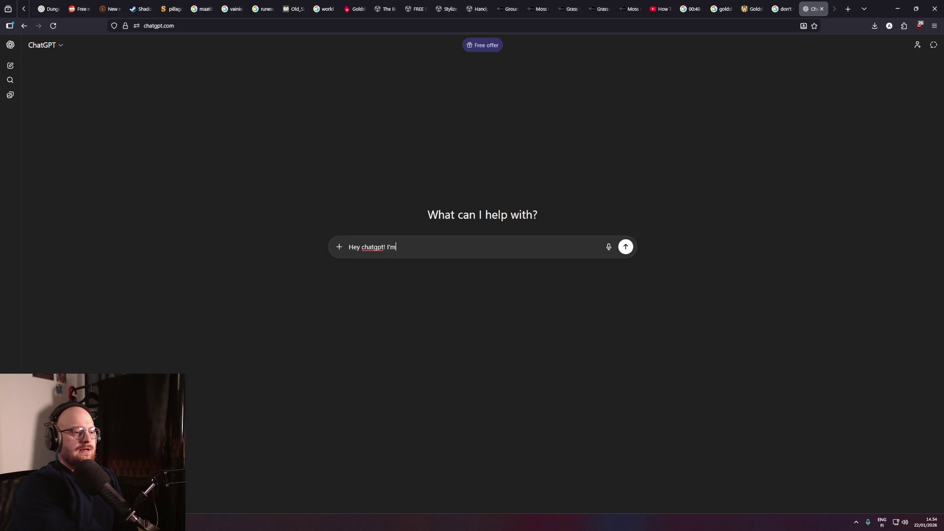
text(e a )
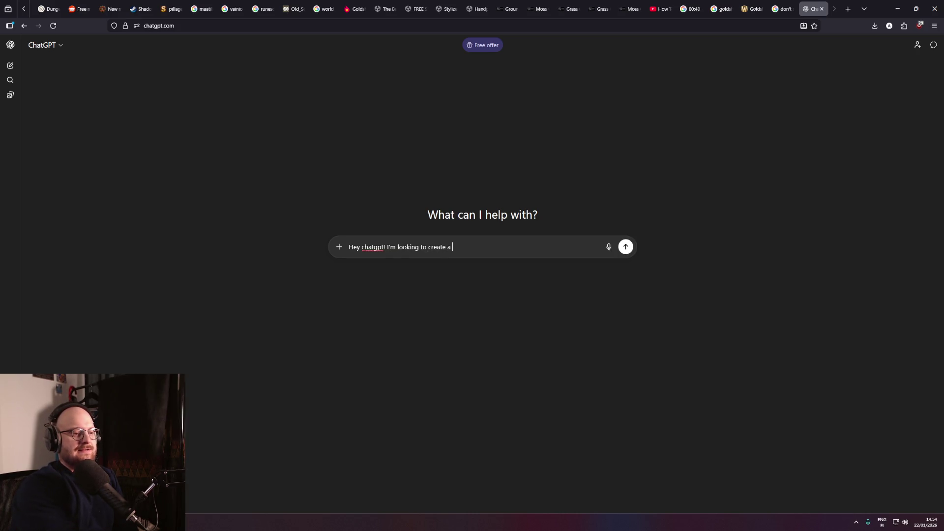
text(Don't Starv)
text(e-y )
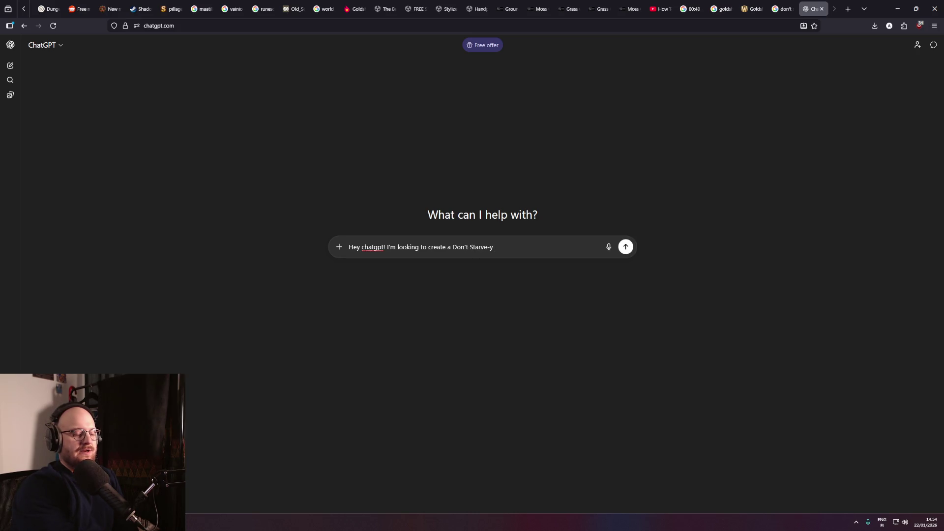
text(road )
text(to my game. )
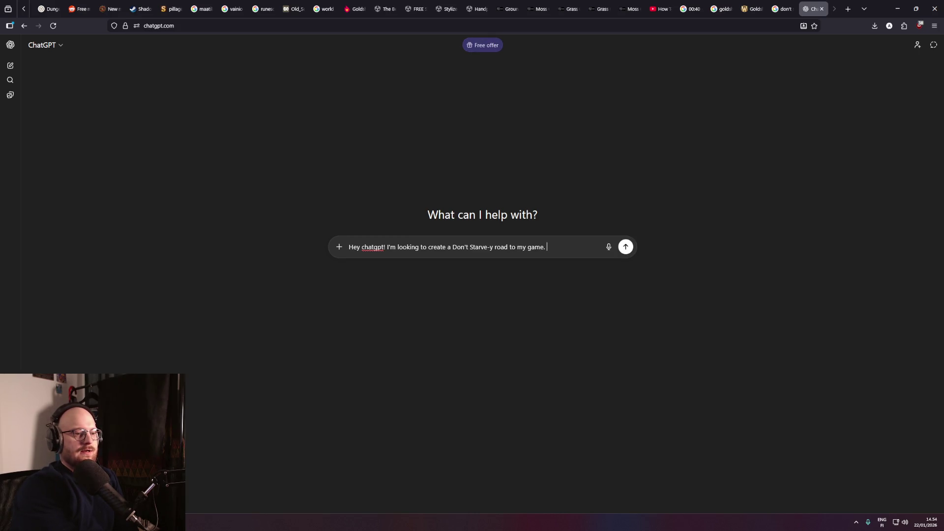
text(If you don't know what i)
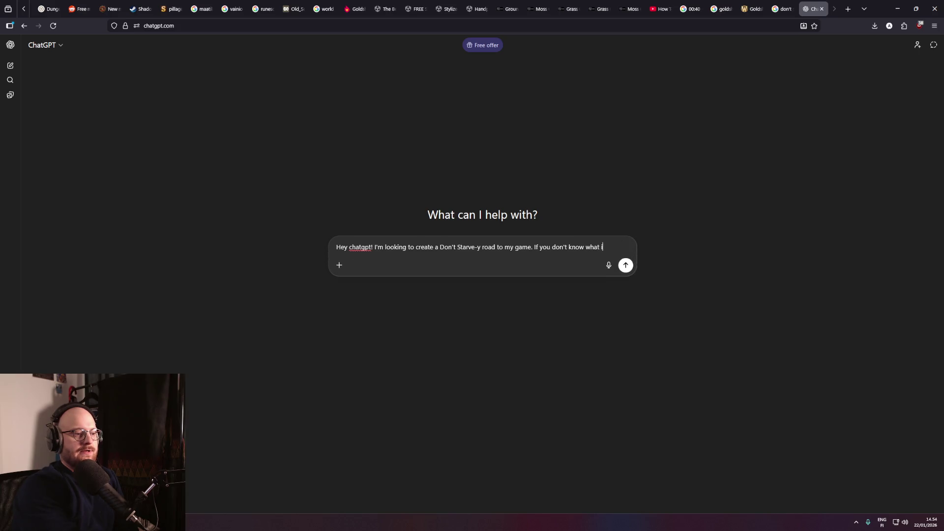
text(t is like it's ba)
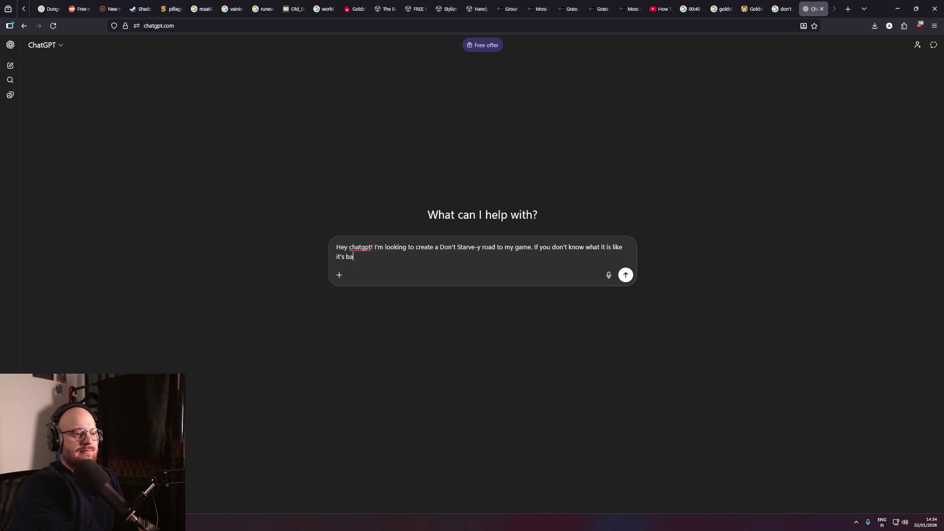
text(sically )
text(this )
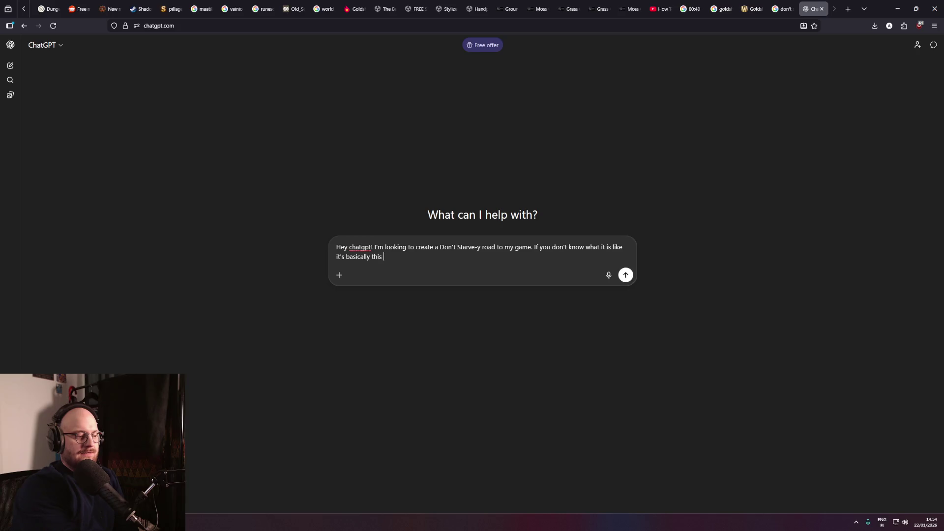
text(hand)
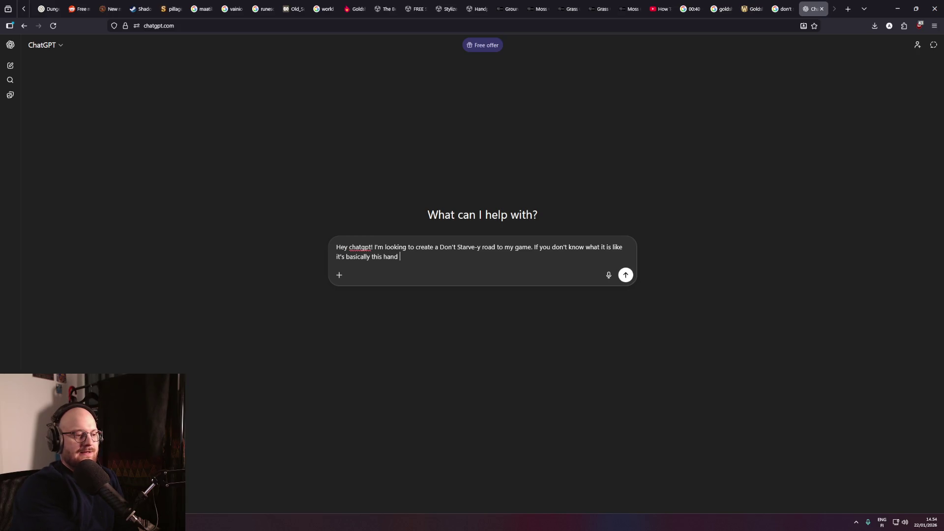
key(BackSpace)
key(BackSpace)
key(BackSpace)
text(hand drawn )
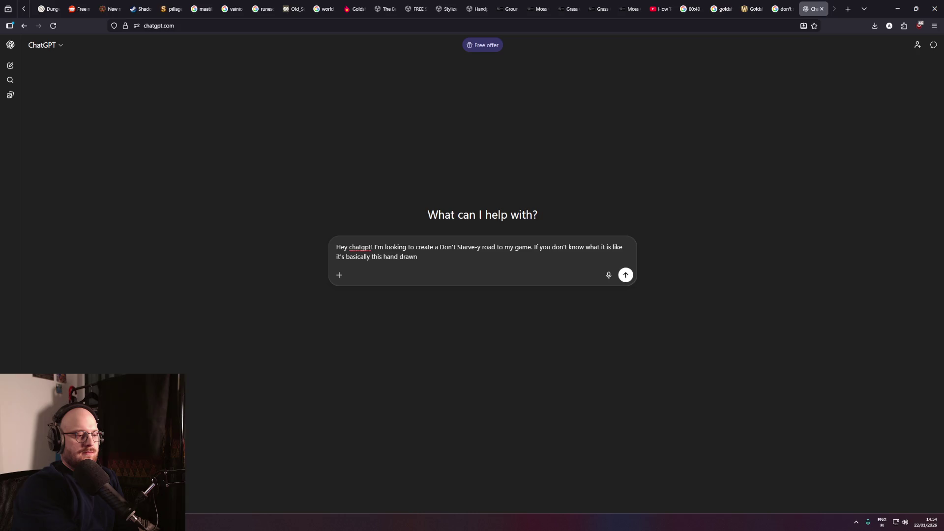
text(line of)
key(BackSpace)
key(BackSpace)
key(BackSpace)
key(BackSpace)
key(BackSpace)
key(BackSpace)
text(paint brush li)
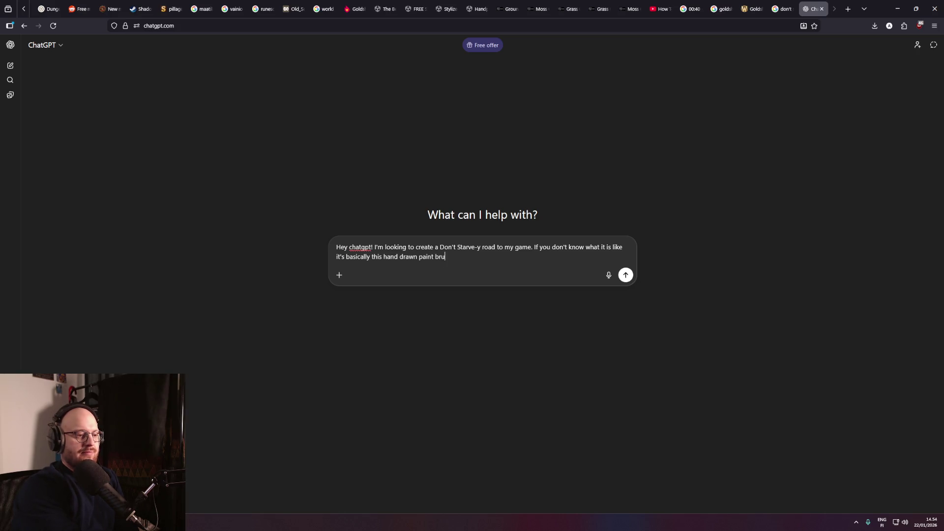
text(ne of )
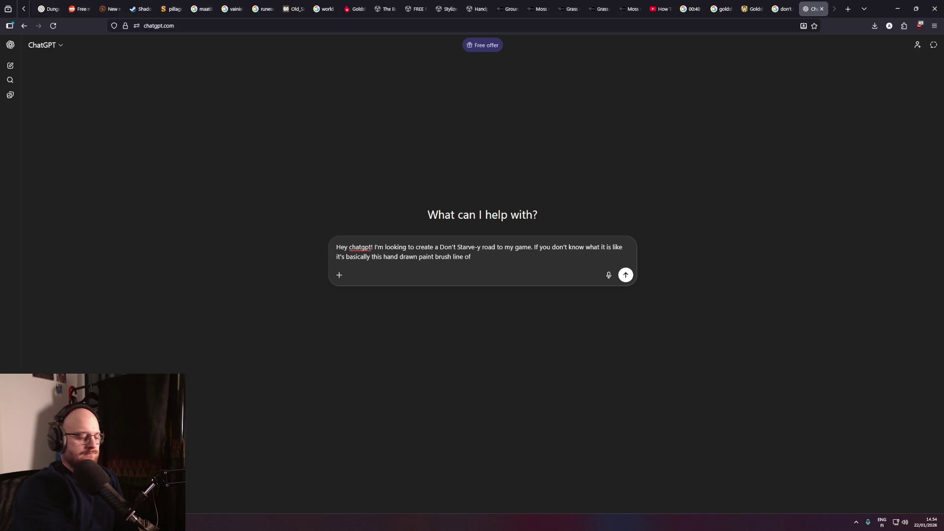
text(cobblestone texture and)
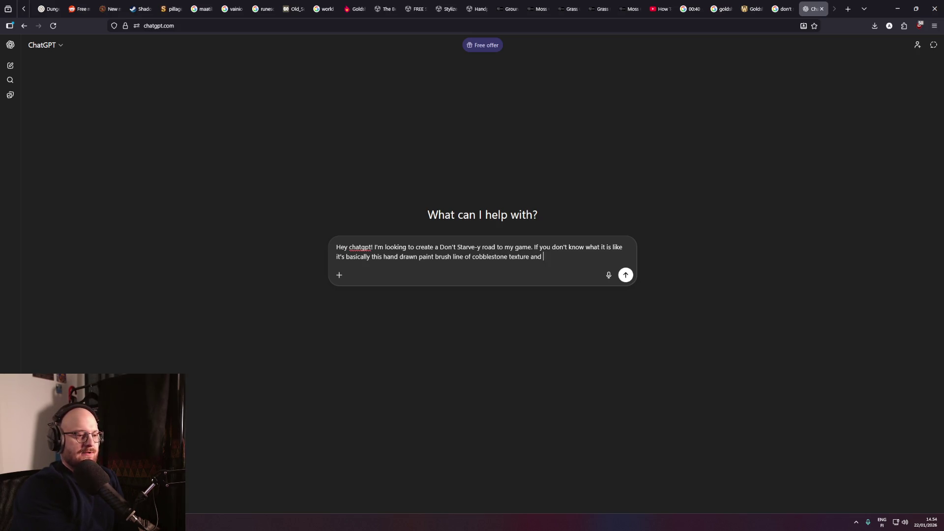
key(BackSpace)
key(BackSpace)
key(BackSpace)
text(surrounded by ti)
text(ght)
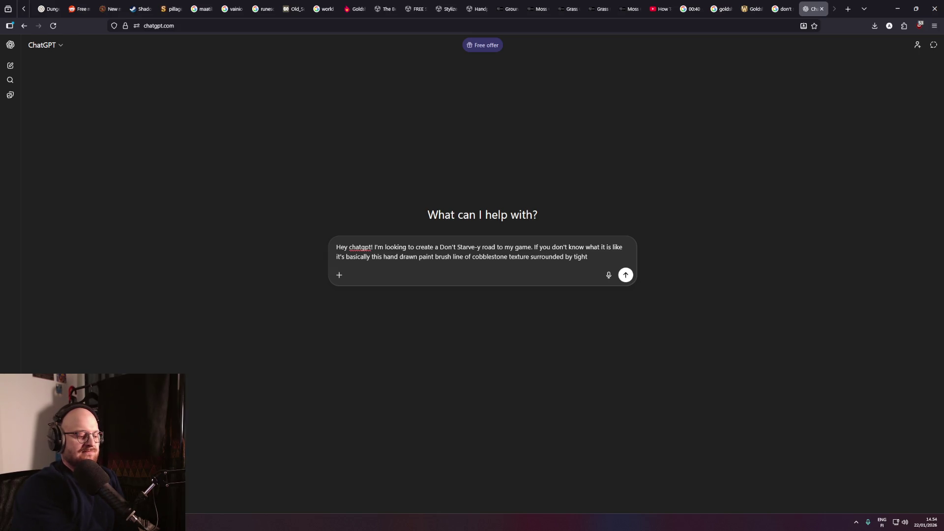
text( black outline. )
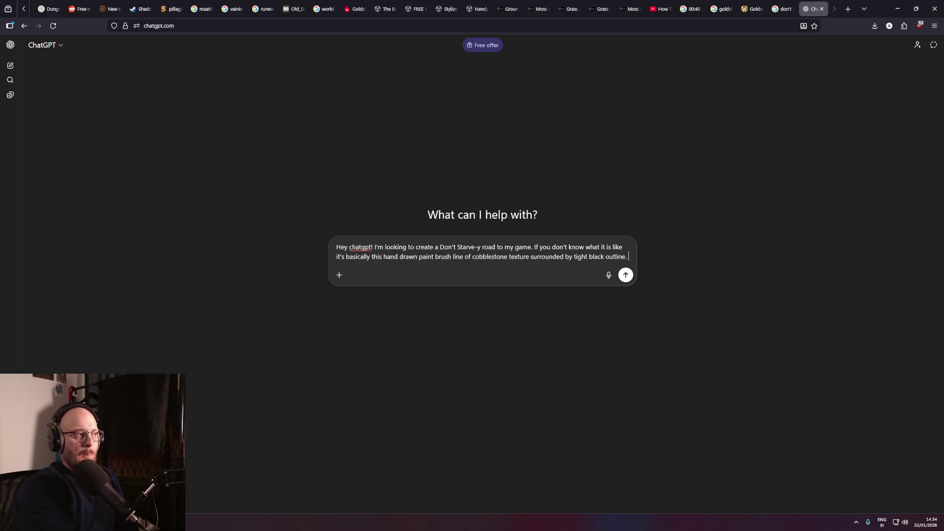
text(So it has a)
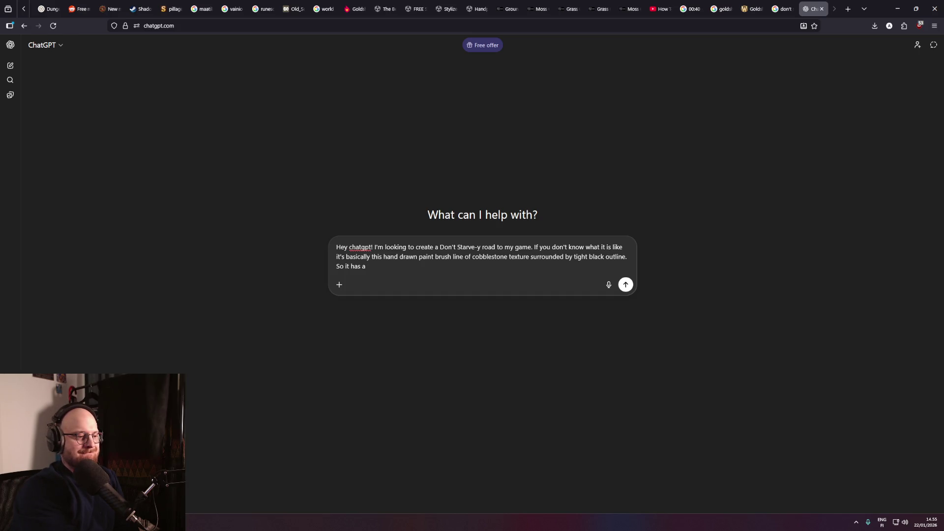
text(texture and )
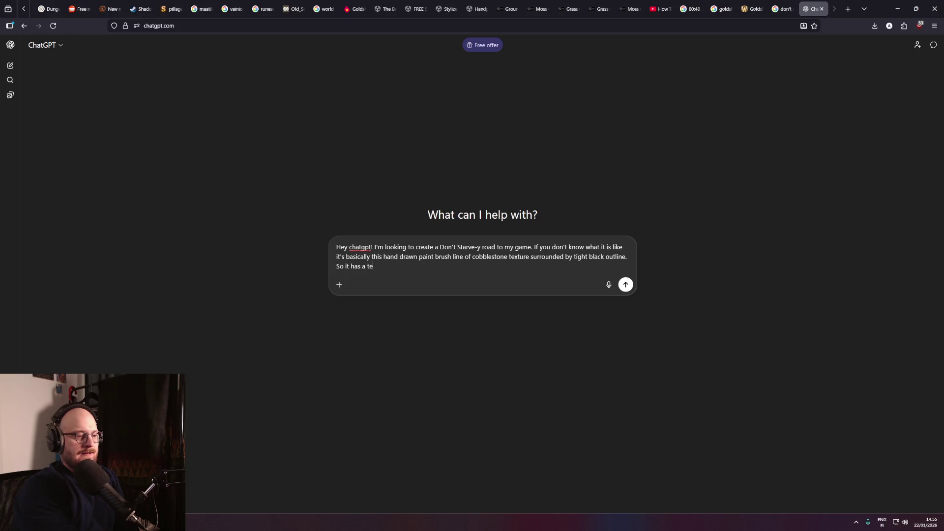
text(an outline. )
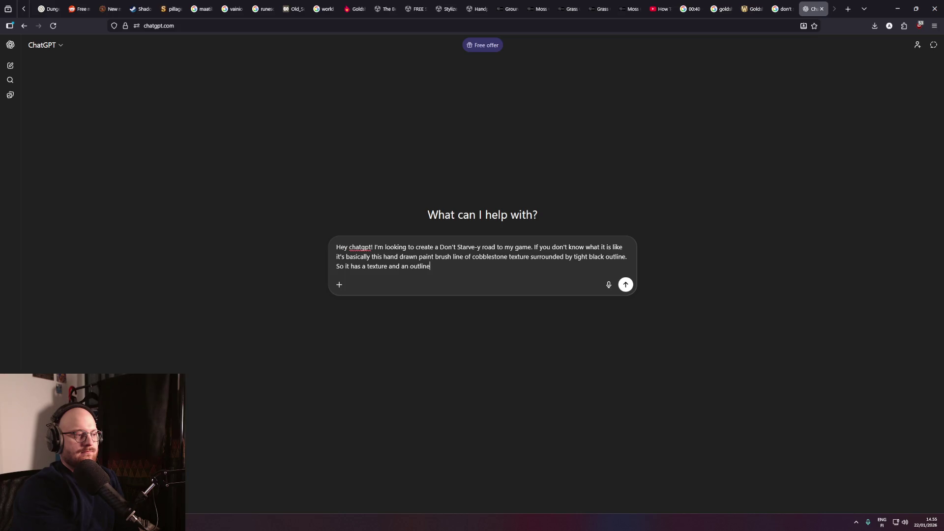
text(I'd love to use my)
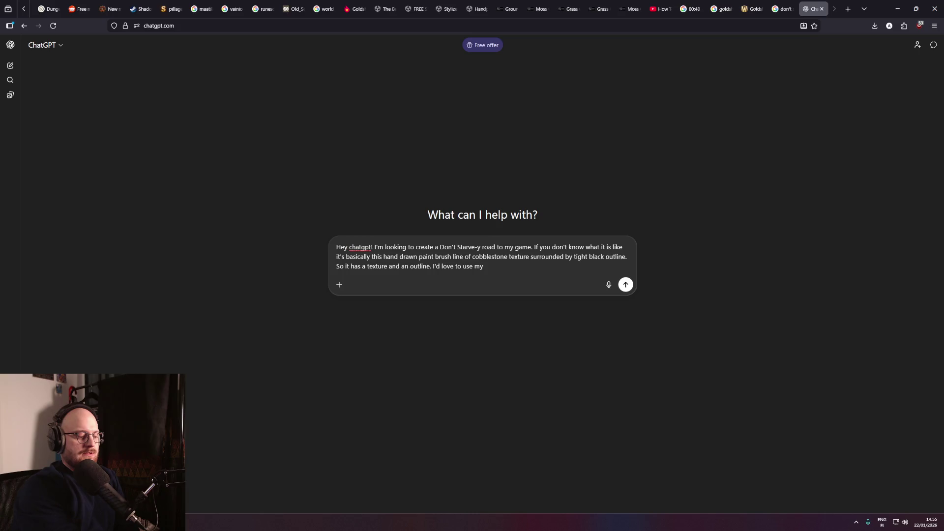
text( unity's)
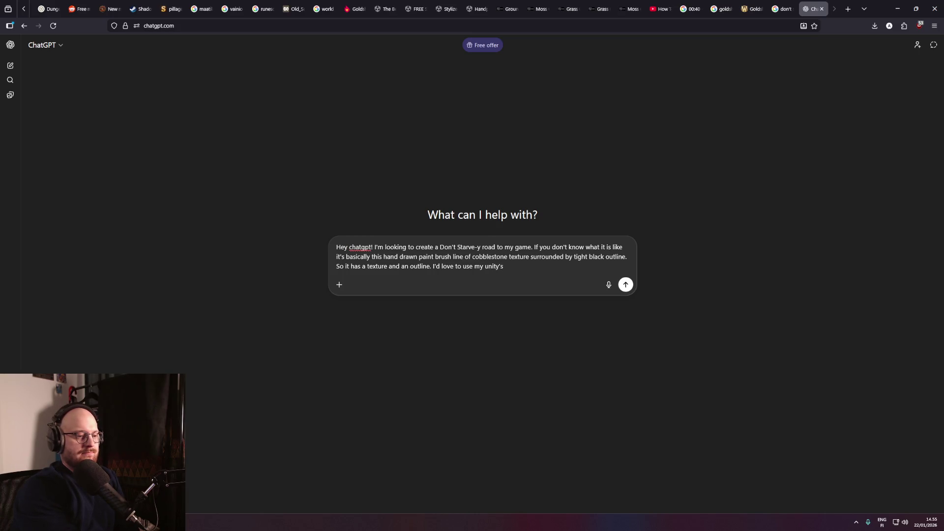
text( paint terrain tool as it')
text(s the one I've used )
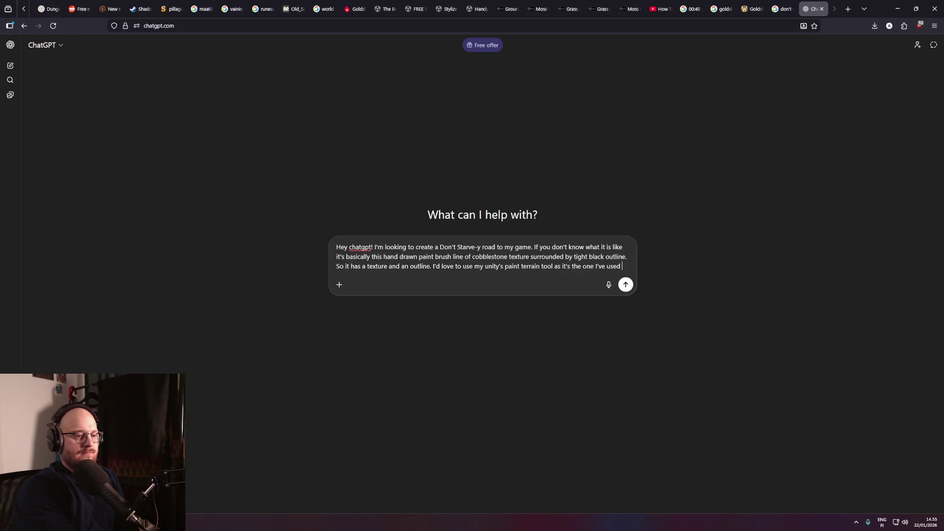
text(most. )
text(What are my options i)
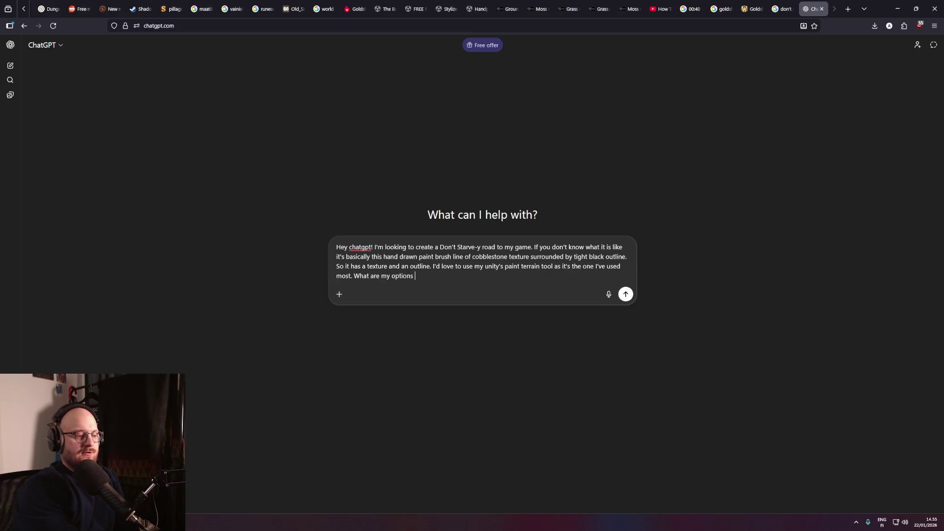
text(n reaching this type of)
text( road?)
key(Return)
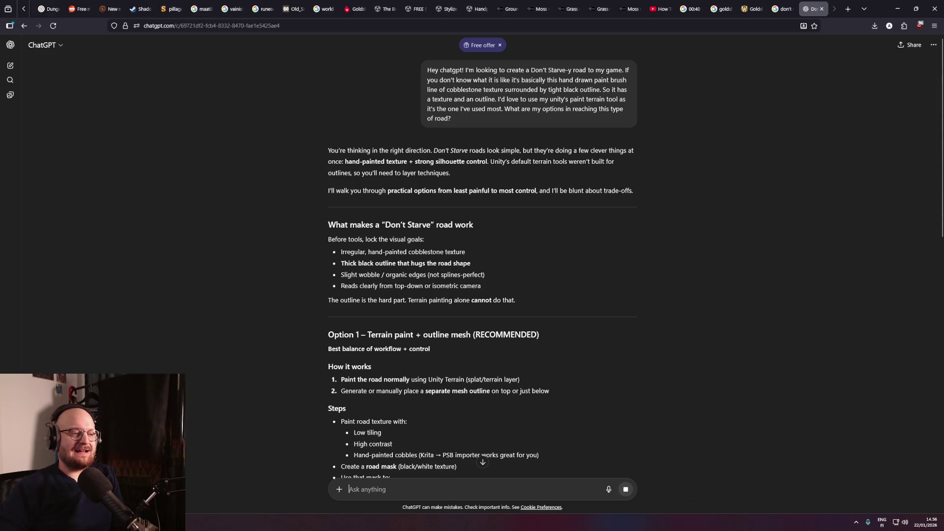
Scroll through the reply's road goals, highlighting the cobblestone texture and thick black outline lines.
middle_click(304, 197)
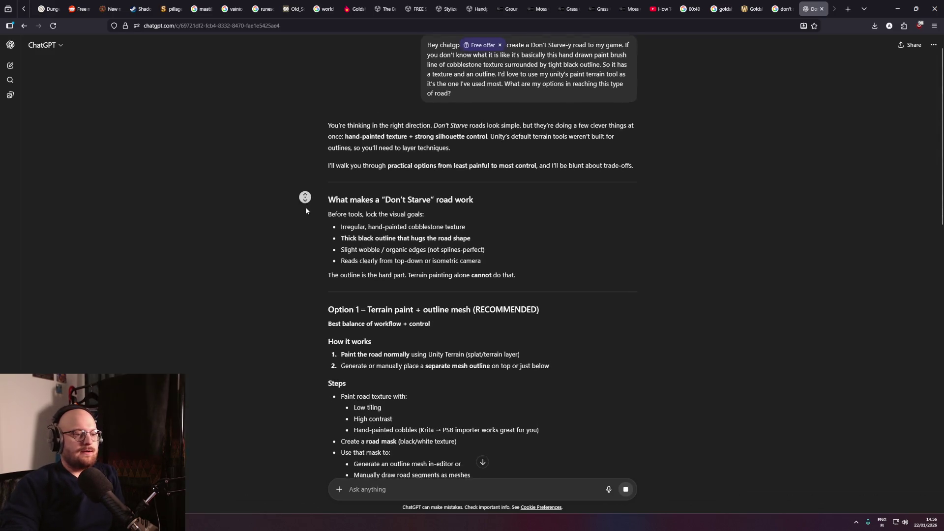
middle_click(299, 208)
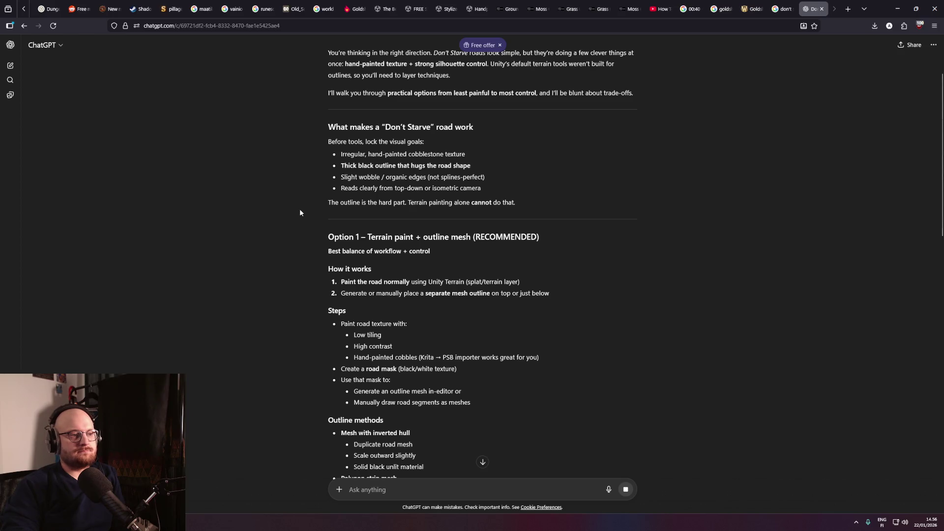
middle_click(300, 210)
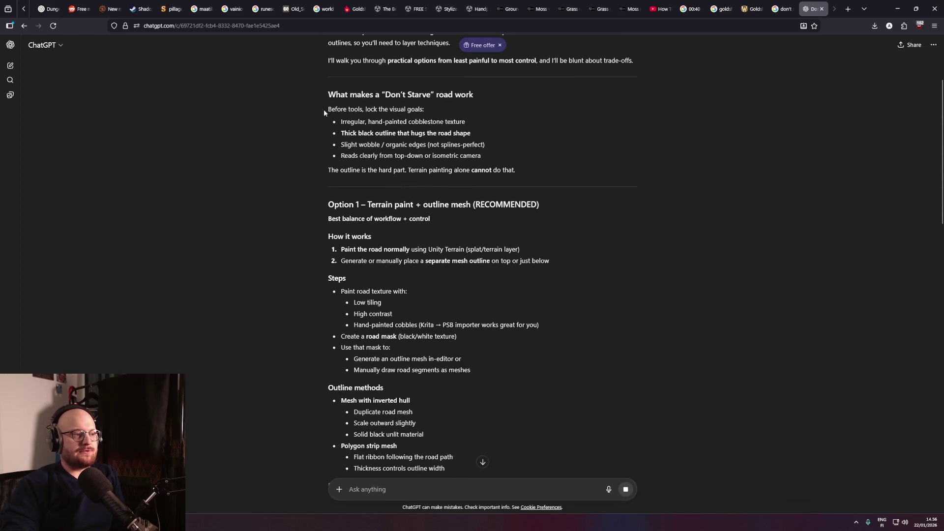
drag(339, 122, 465, 123)
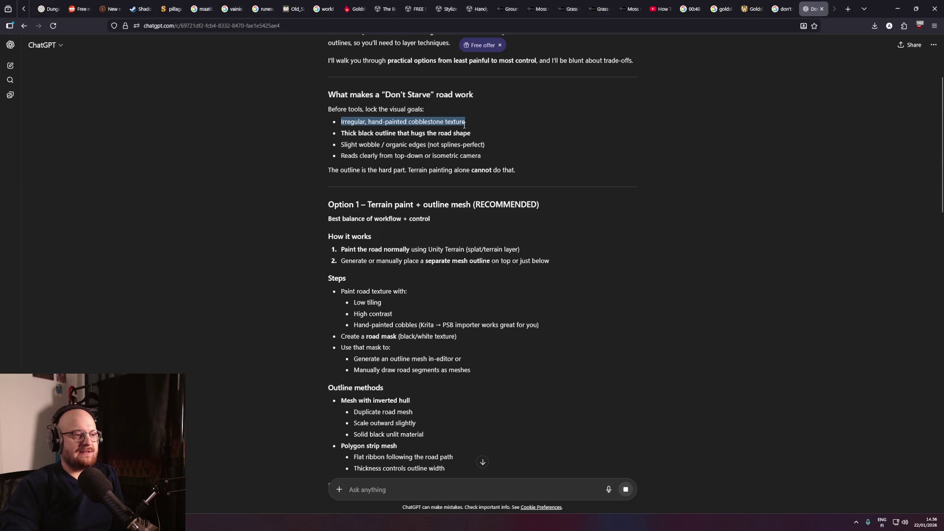
click(464, 125)
drag(341, 133, 497, 130)
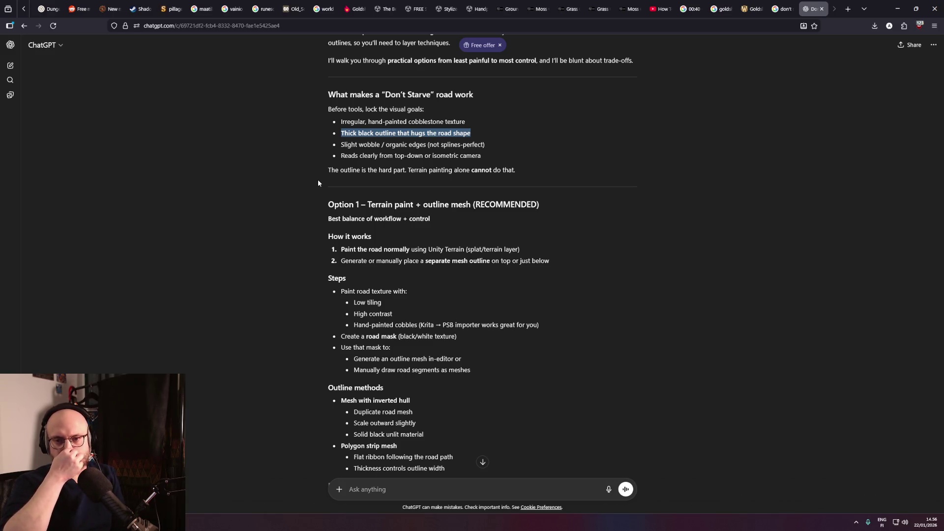
Read on past the wobble and readability goals to the recommended Option 1 heading.
middle_click(279, 334)
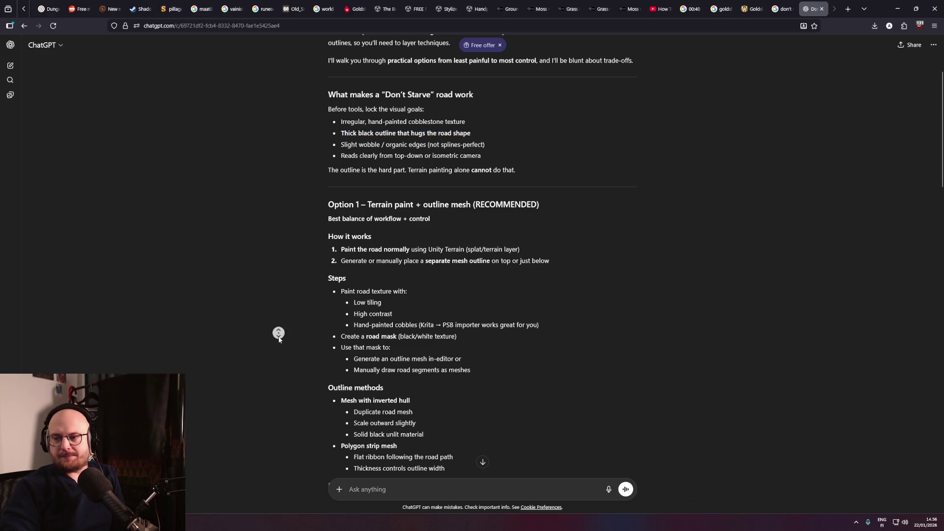
middle_click(276, 342)
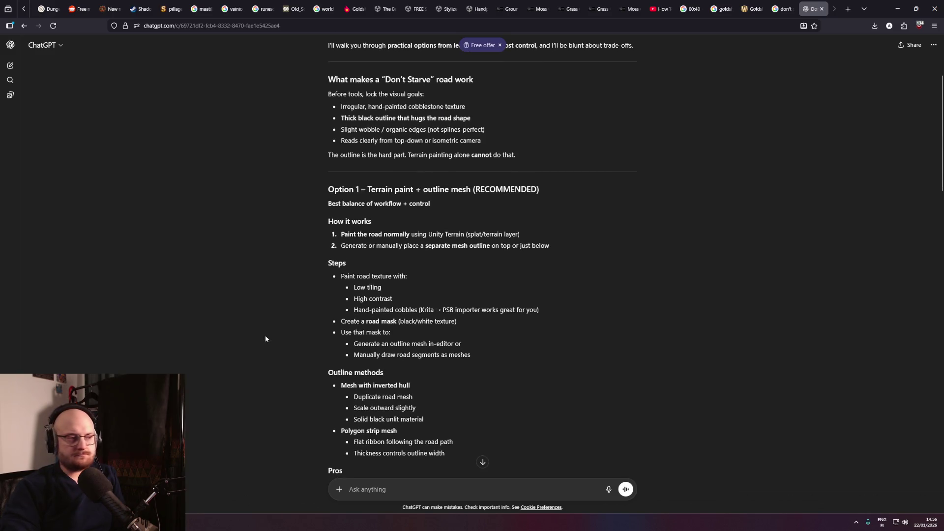
middle_click(266, 338)
middle_click(278, 295)
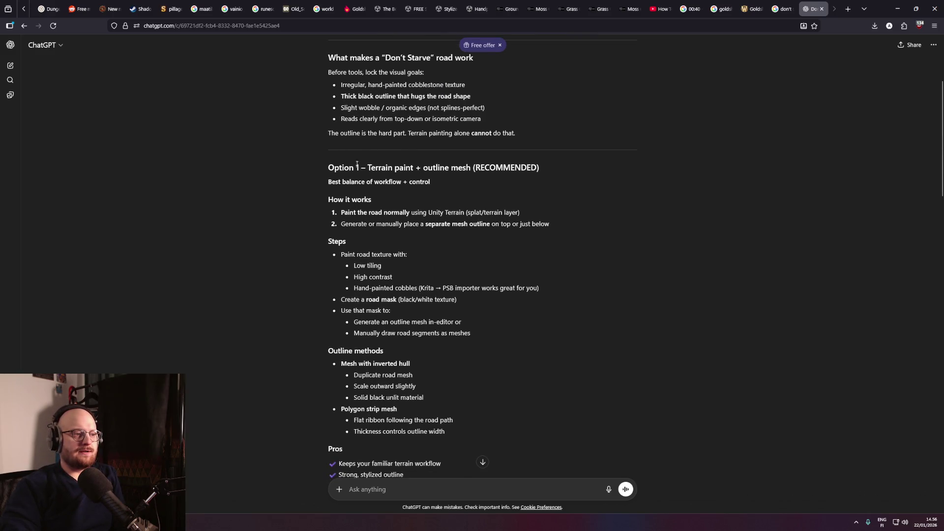
drag(340, 107, 491, 115)
middle_click(364, 268)
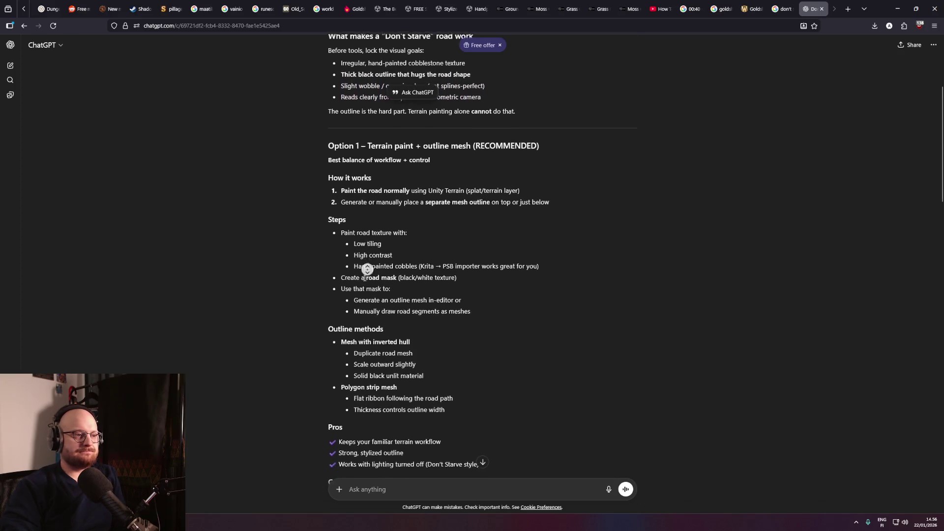
middle_click(364, 277)
middle_click(325, 281)
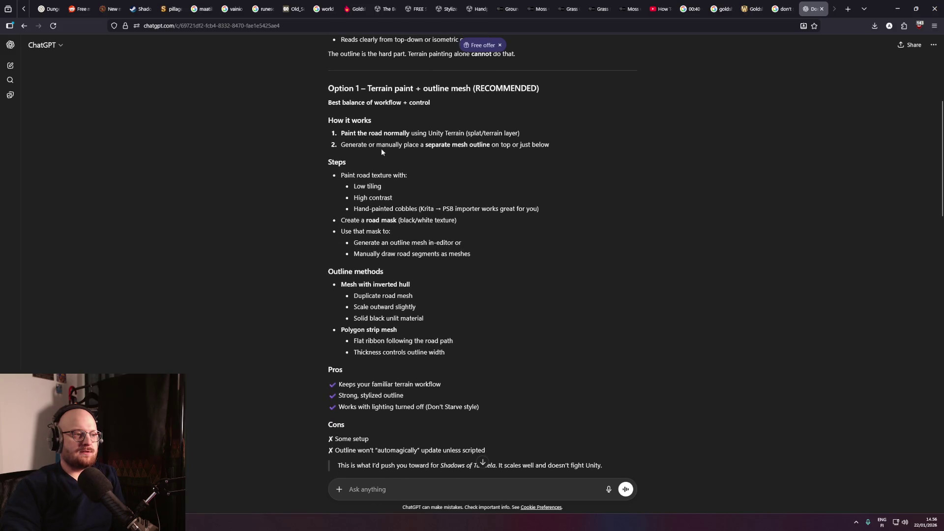
drag(367, 88, 559, 100)
click(558, 101)
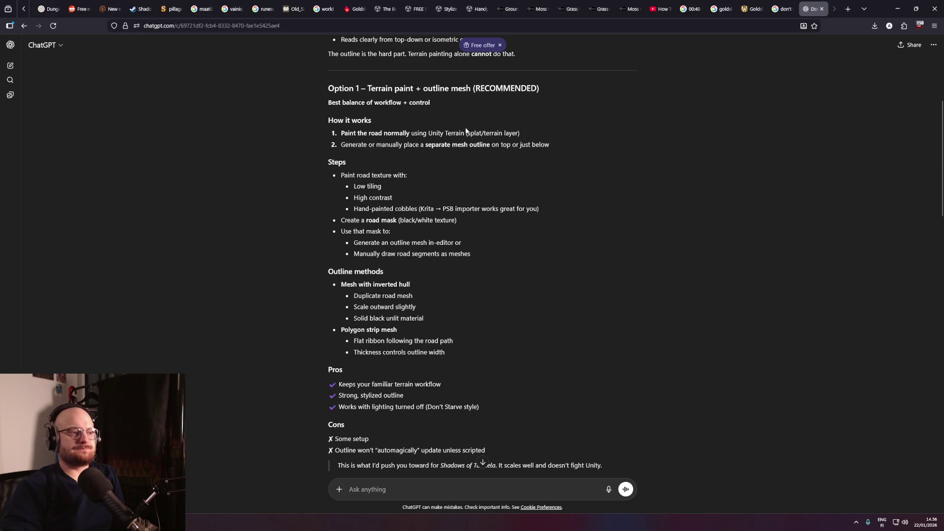
scroll(down, 3)
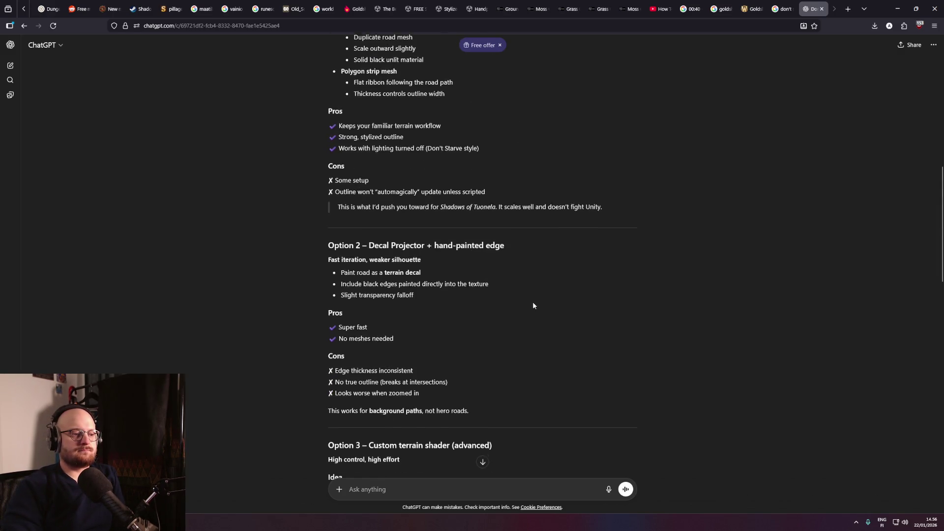
scroll(down, 3)
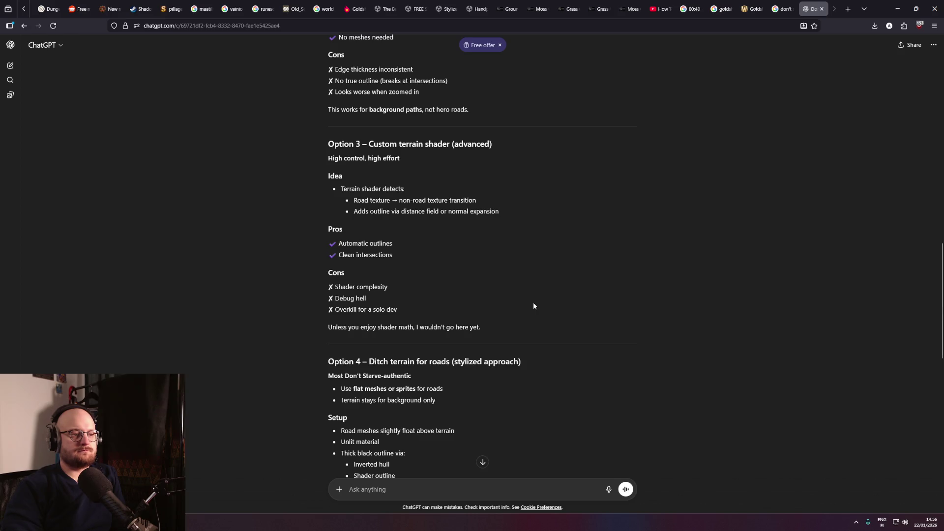
scroll(down, 3)
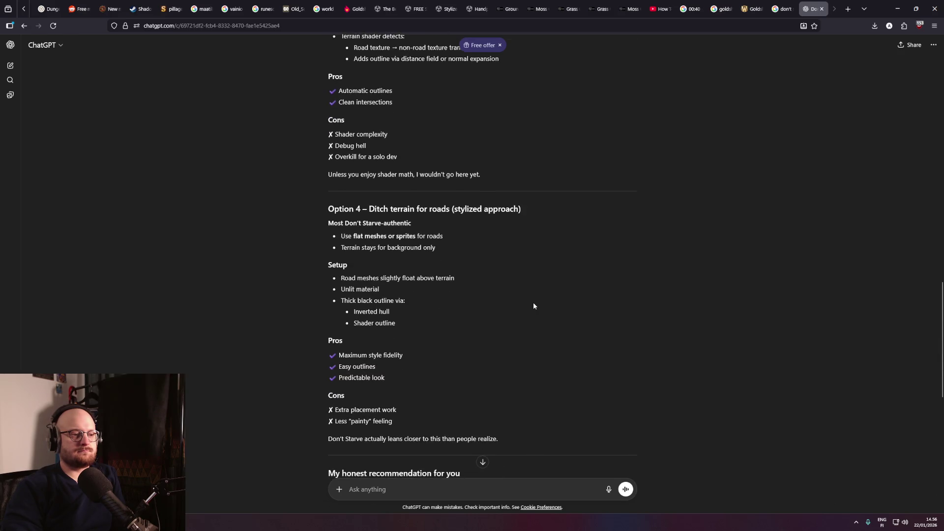
scroll(up, 3)
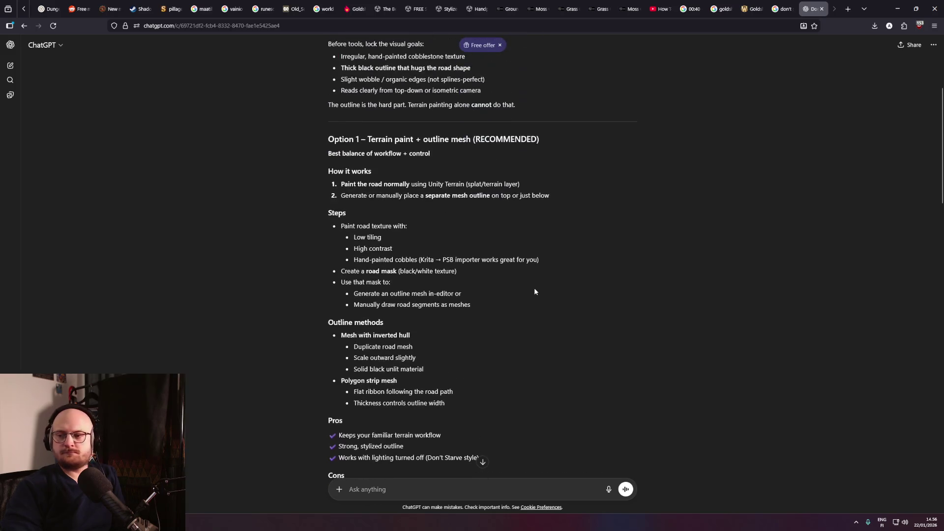
middle_click(597, 289)
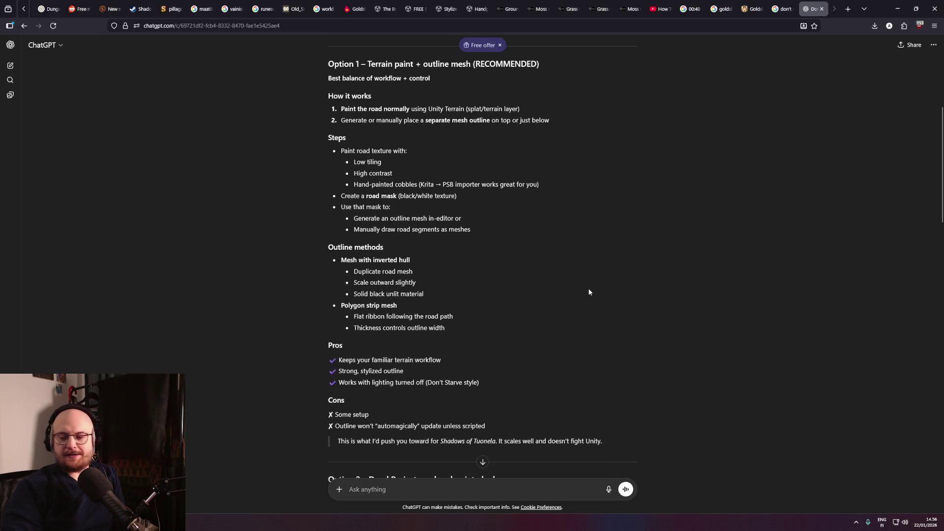
middle_click(589, 292)
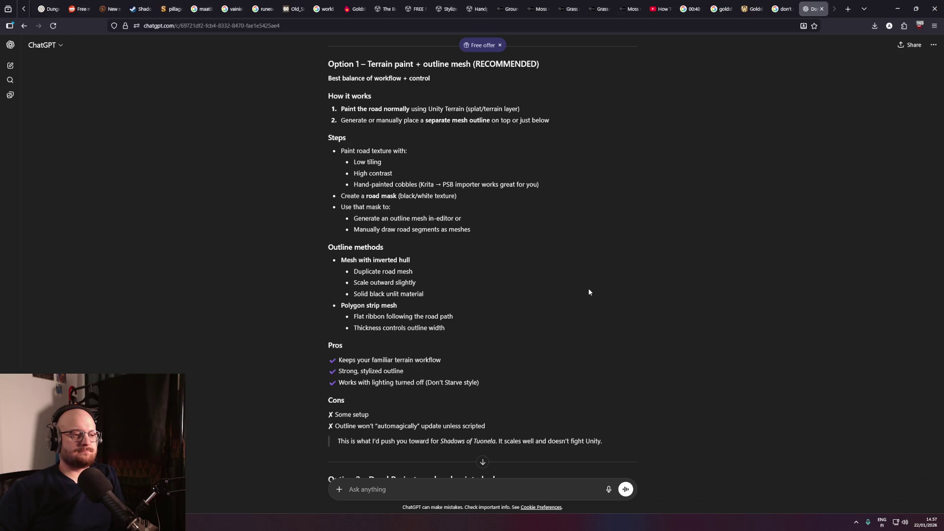
middle_click(551, 321)
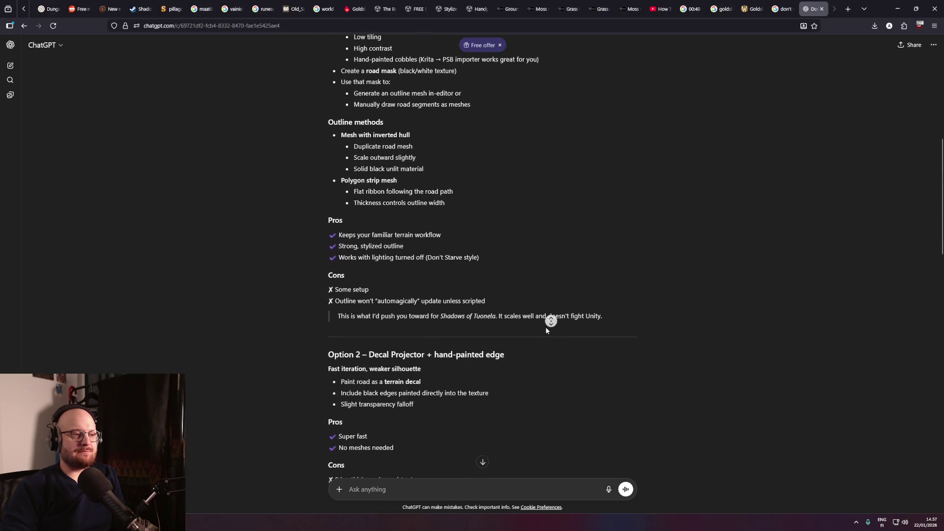
middle_click(544, 323)
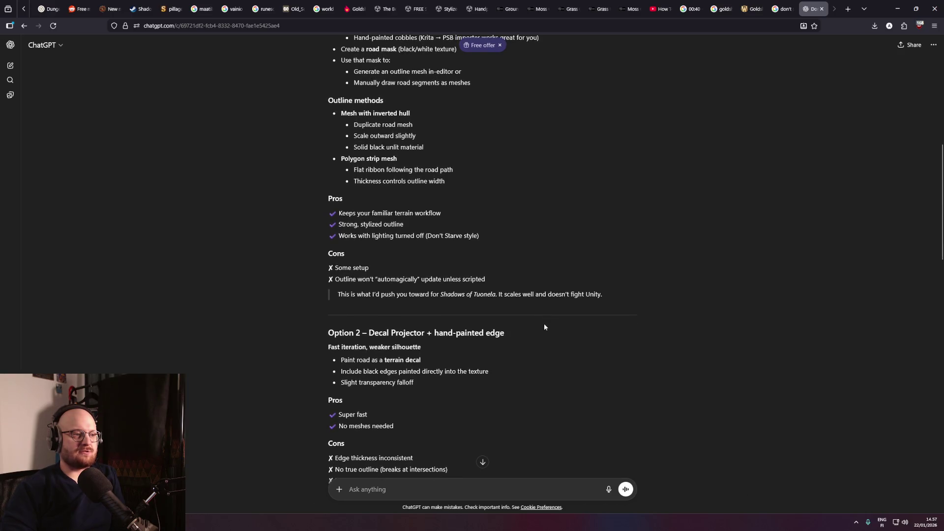
scroll(up, 3)
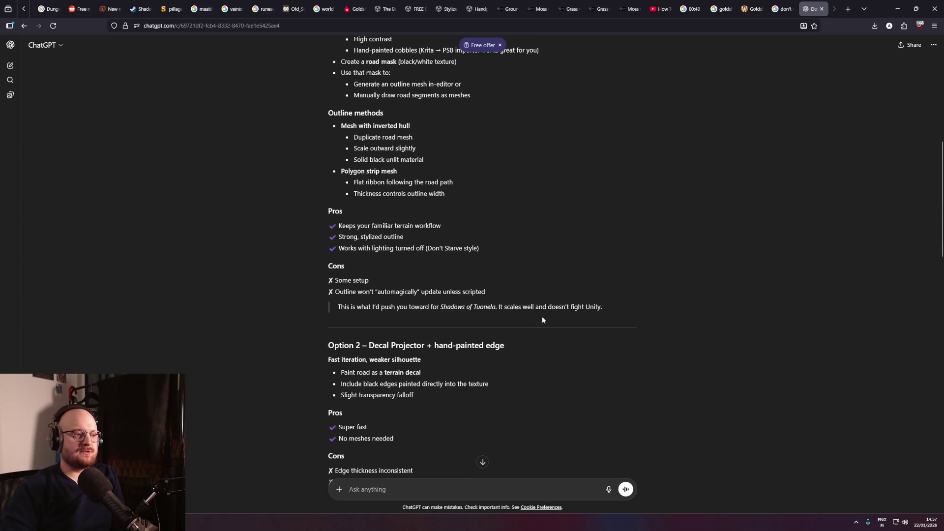
middle_click(541, 315)
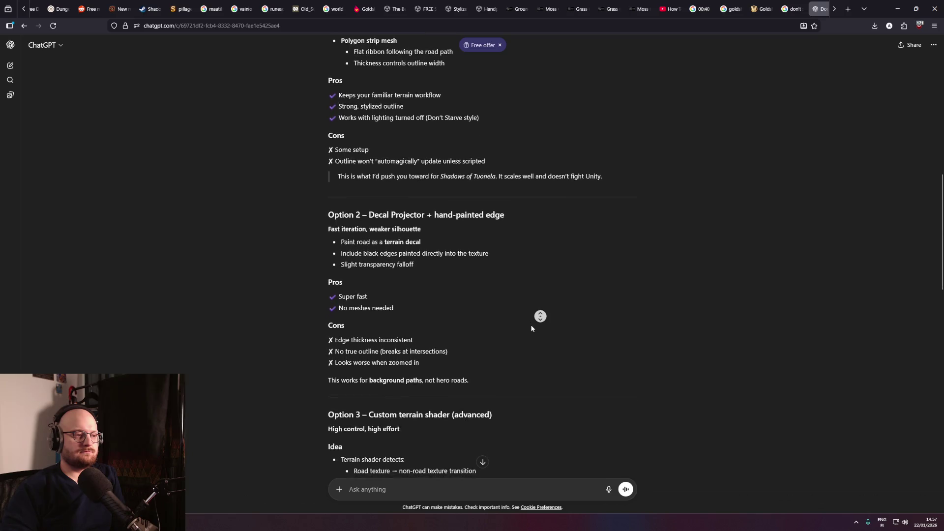
click(528, 329)
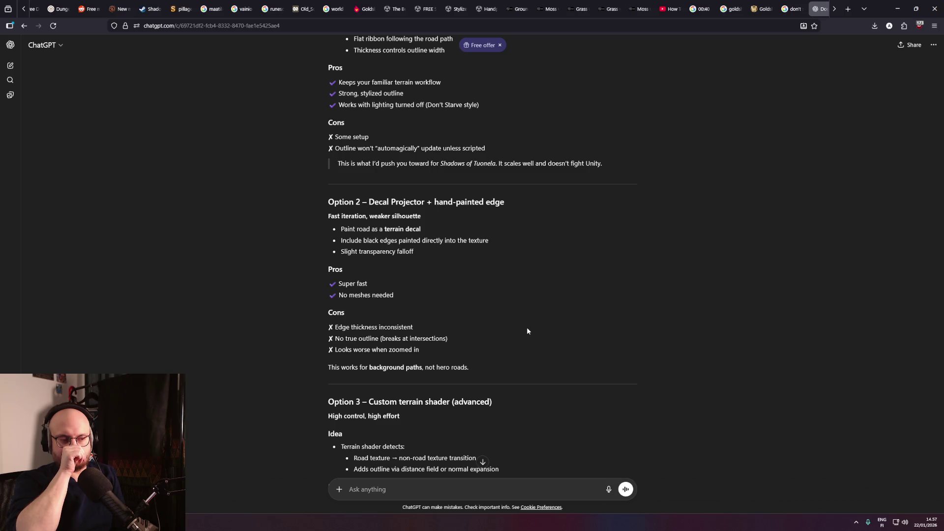
scroll(up, 3)
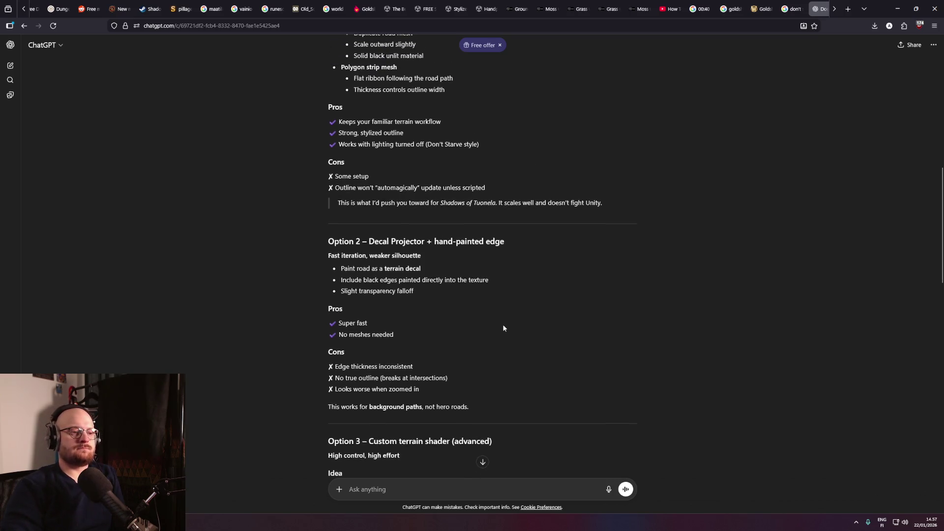
middle_click(521, 331)
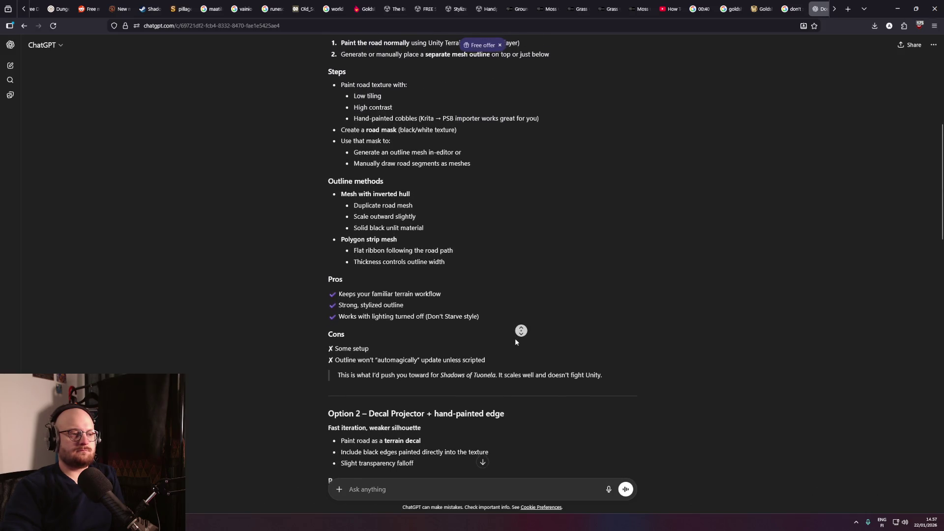
middle_click(515, 351)
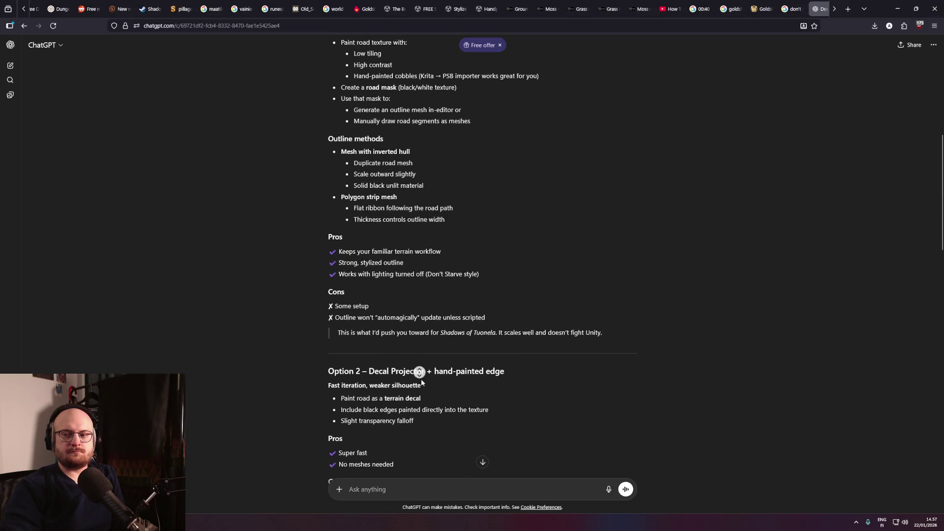
scroll(down, 3)
scroll(up, 3)
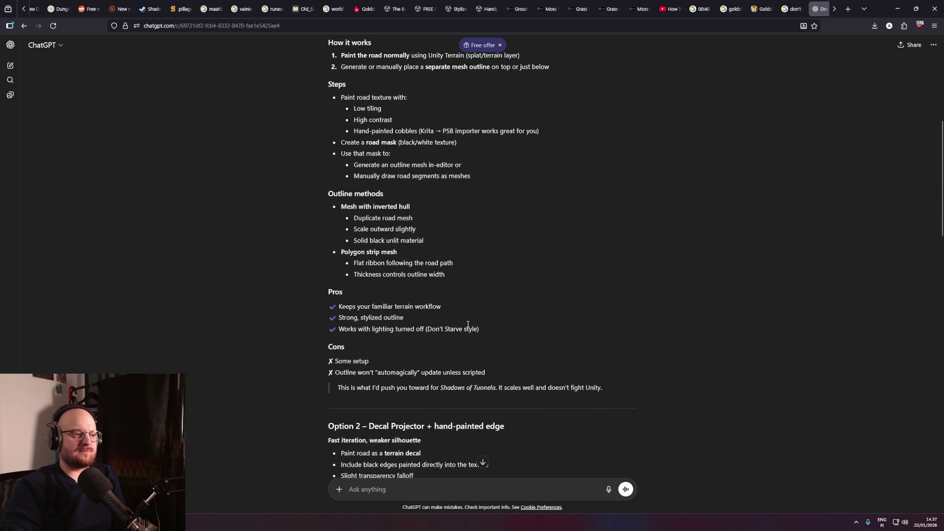
scroll(down, 3)
middle_click(480, 351)
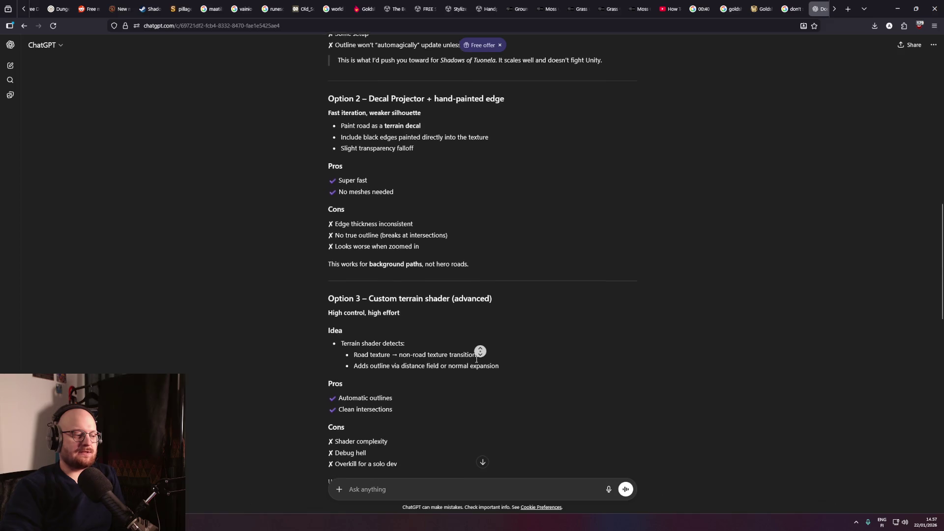
middle_click(476, 359)
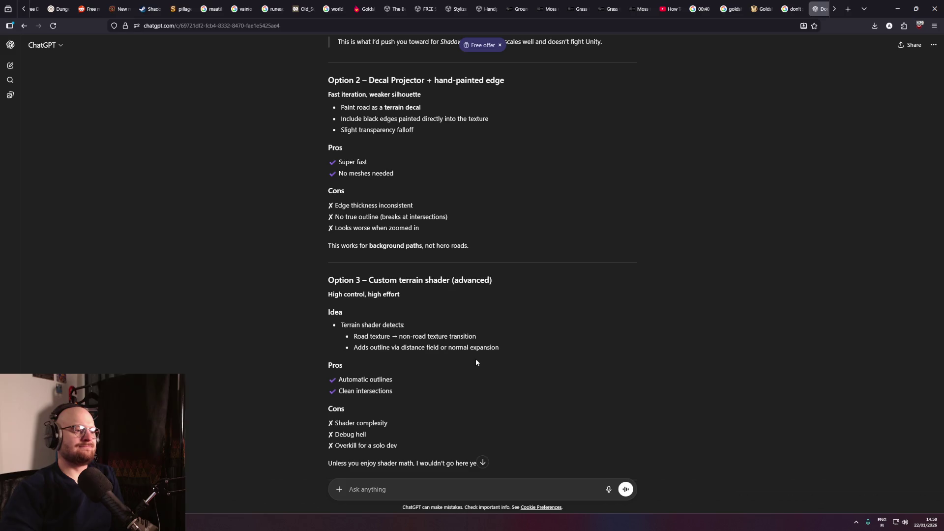
middle_click(477, 360)
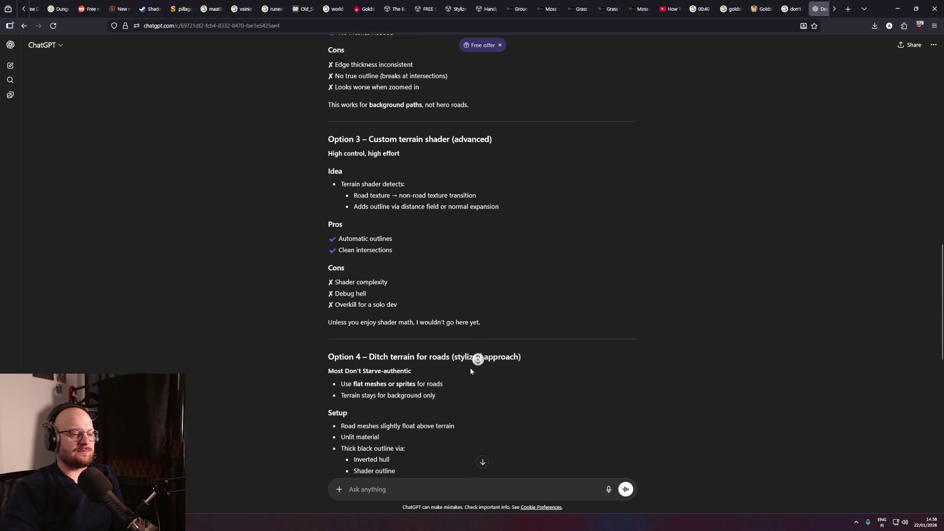
click(468, 368)
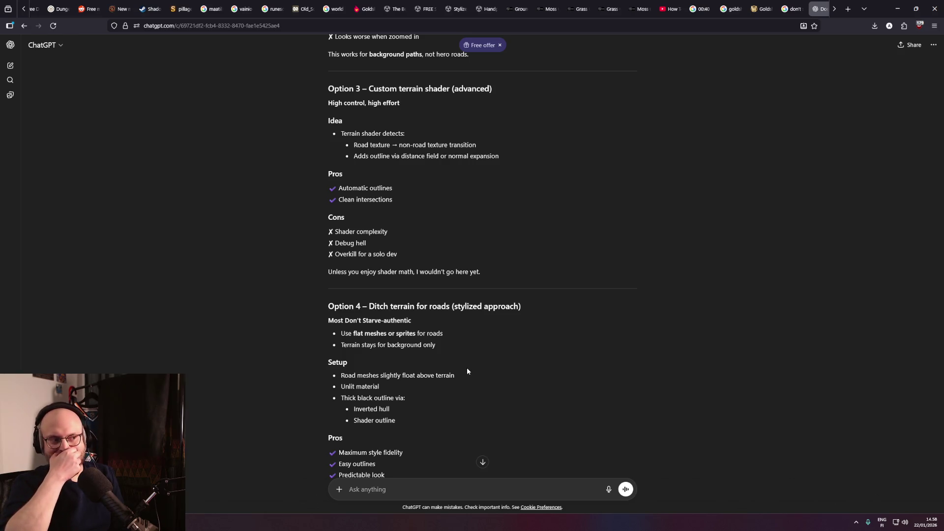
middle_click(514, 388)
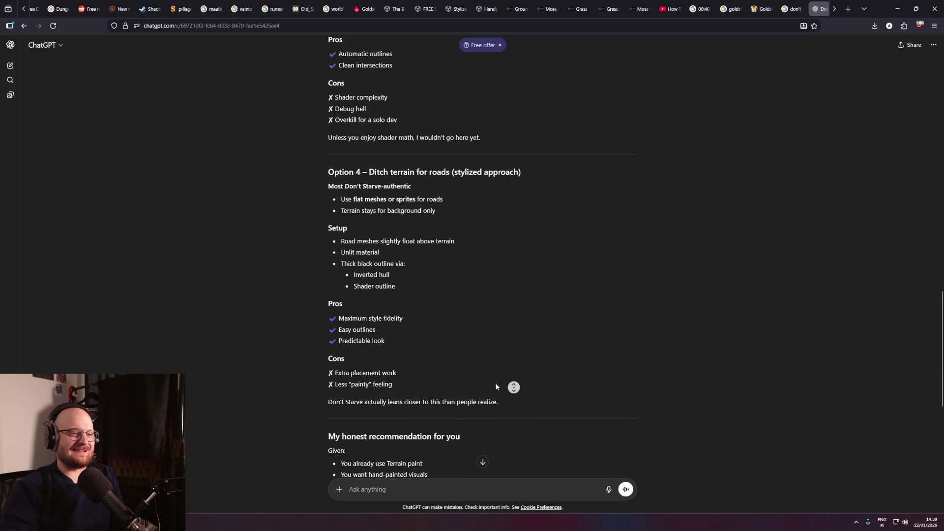
middle_click(506, 321)
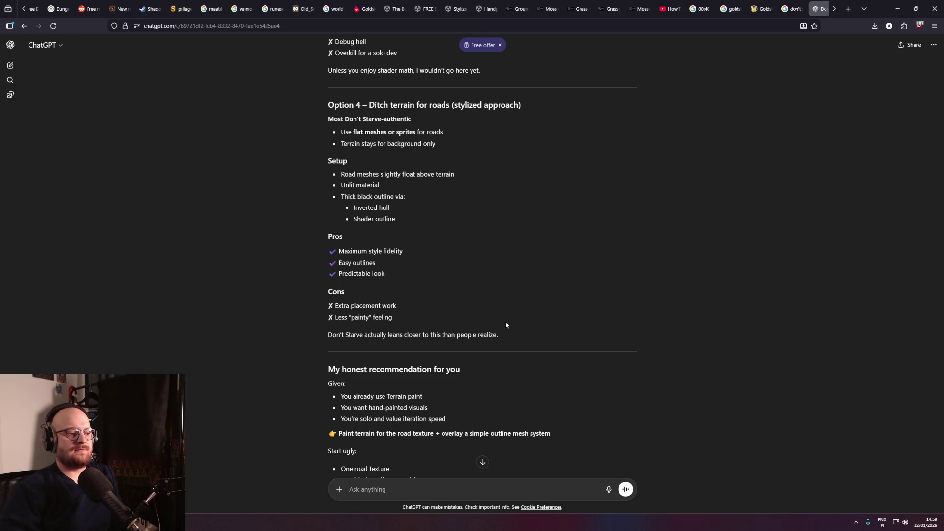
scroll(down, 3)
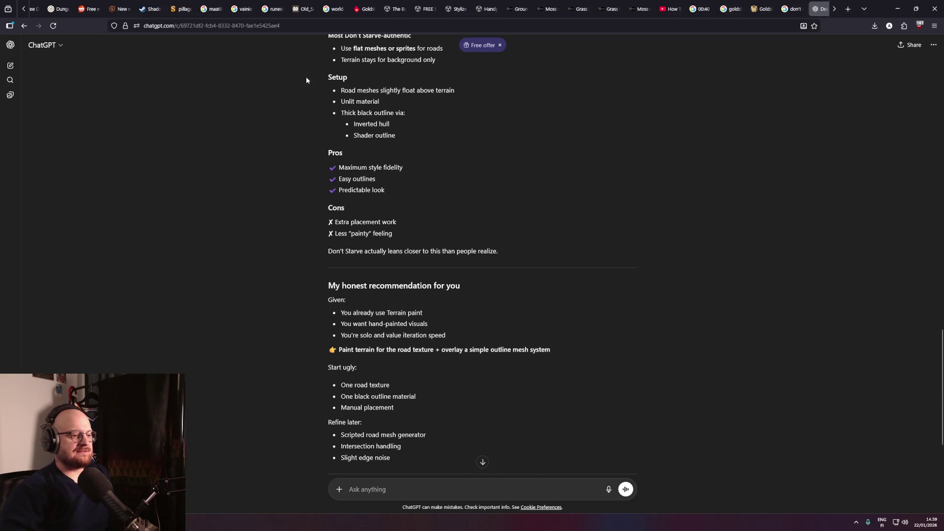
middle_click(258, 371)
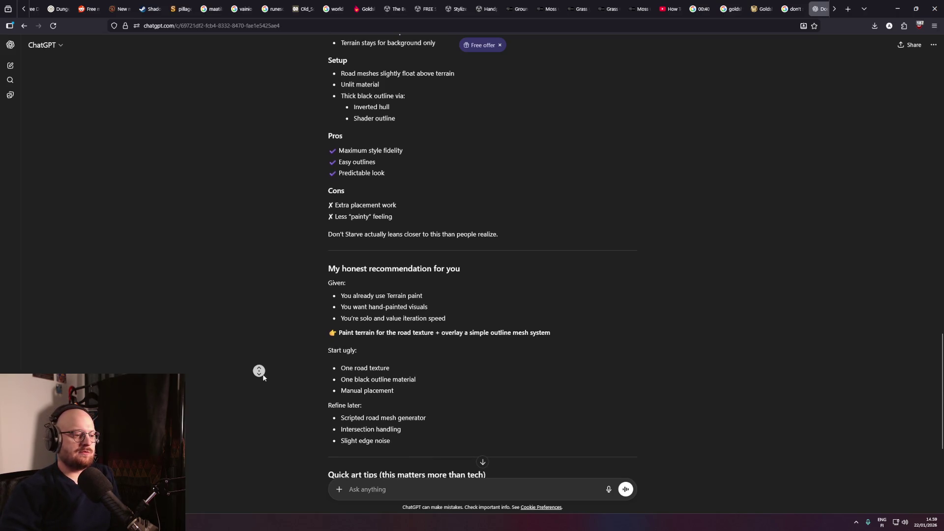
middle_click(261, 389)
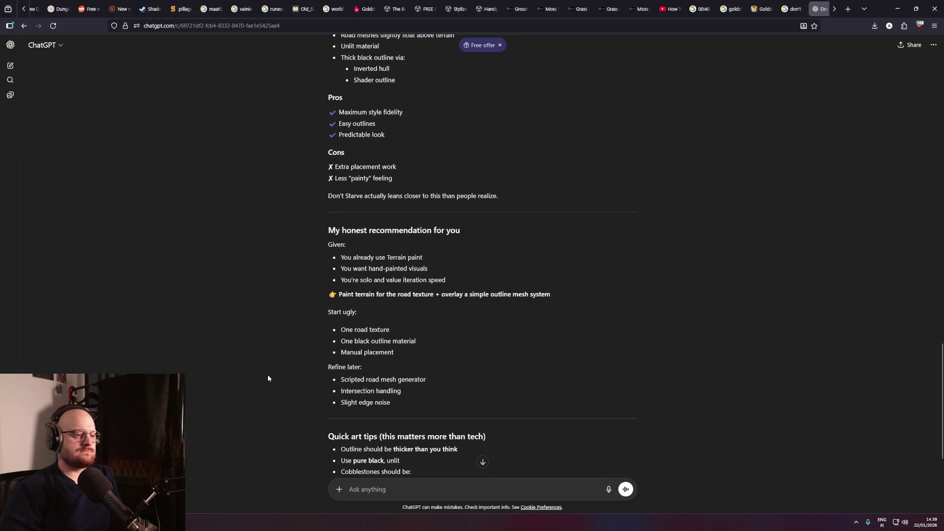
scroll(up, 3)
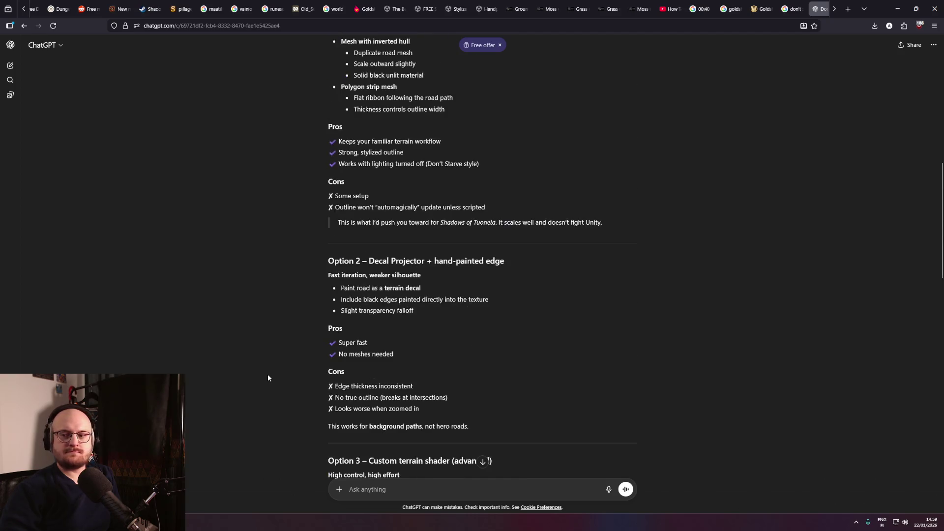
scroll(up, 3)
scroll(down, 3)
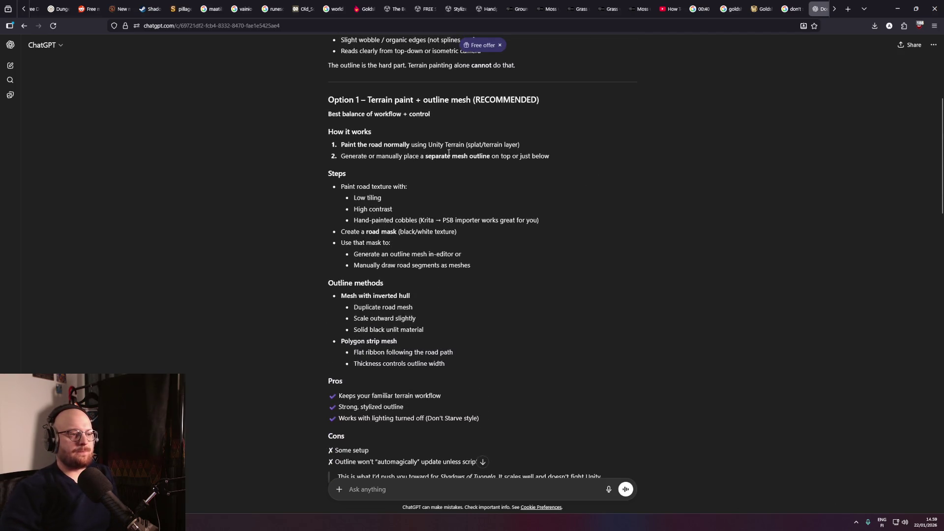
Highlight the separate-mesh-outline step, then send a follow-up asking for more detail on Option 1.
drag(345, 157, 550, 156)
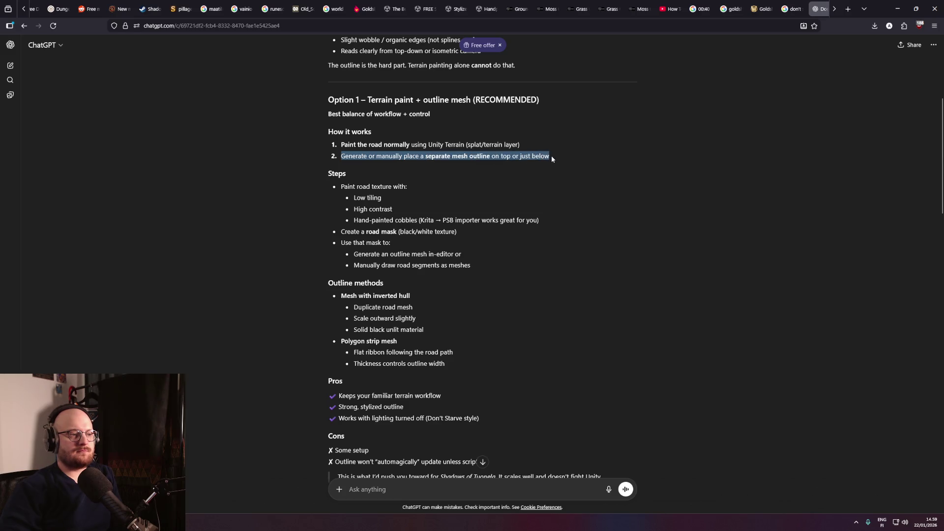
click(385, 160)
drag(404, 157, 497, 157)
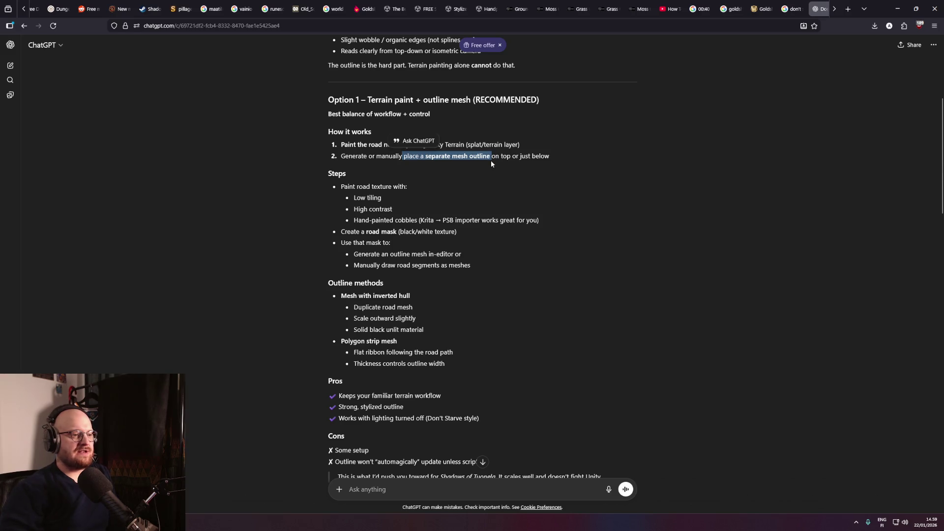
click(491, 161)
text(Tell)
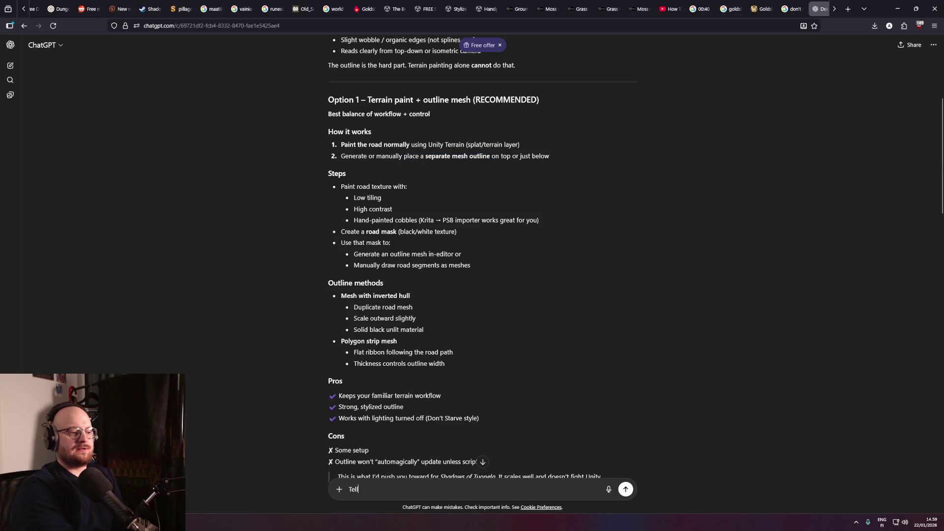
text(ion 1. I don't know anything about placing)
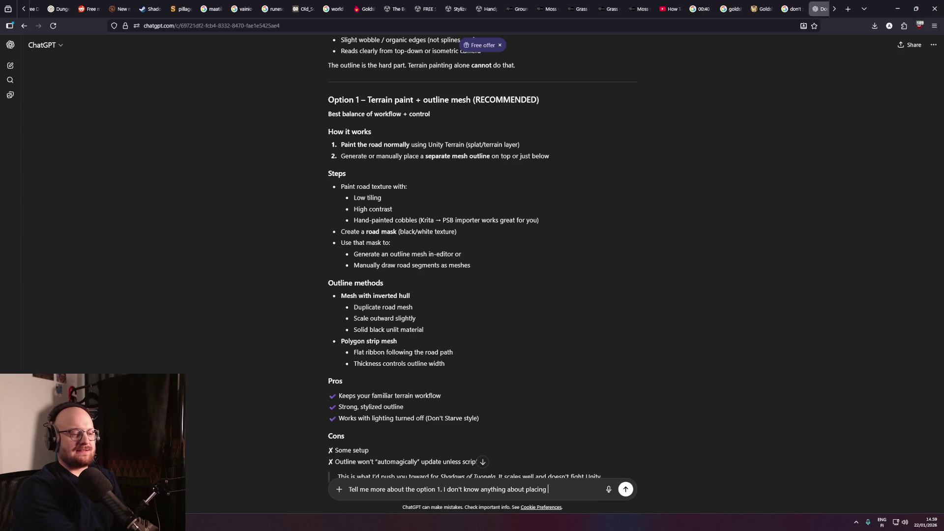
text(utline.)
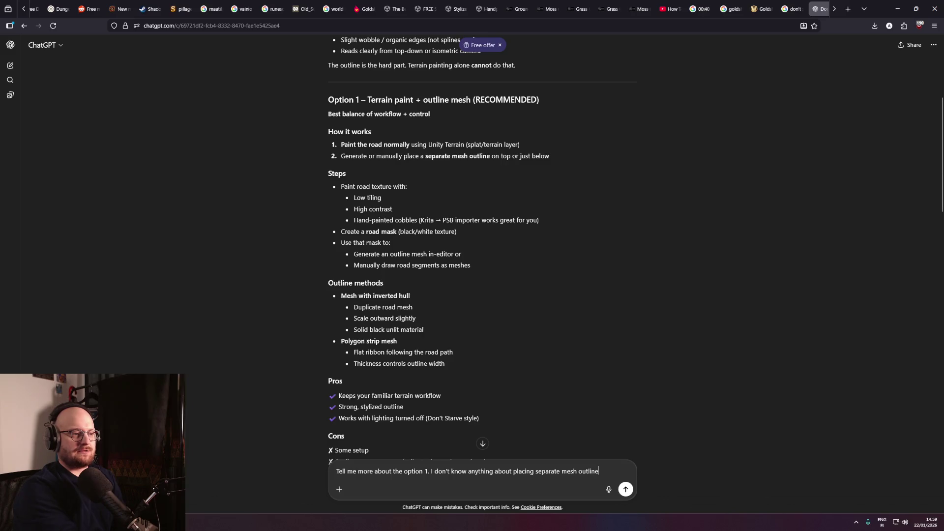
key(Return)
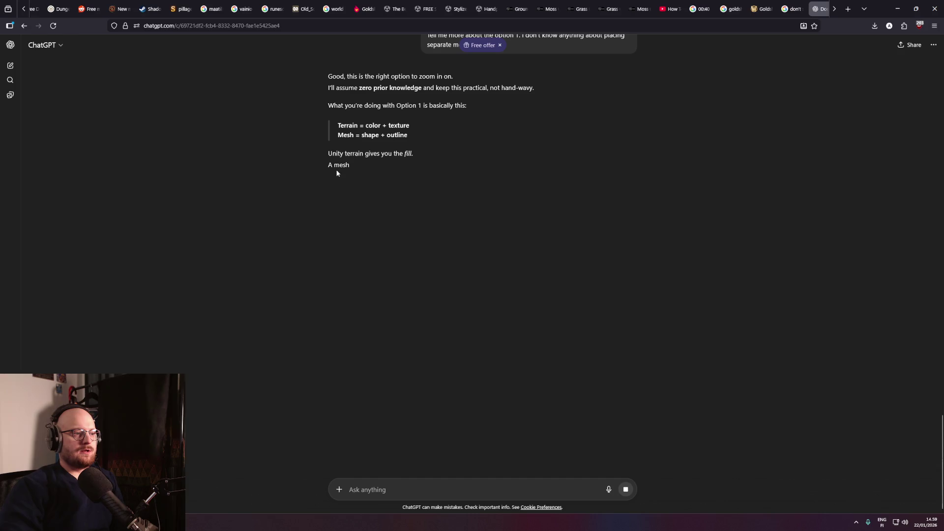
Follow the streaming reply through its mental model and first setup steps.
middle_click(283, 178)
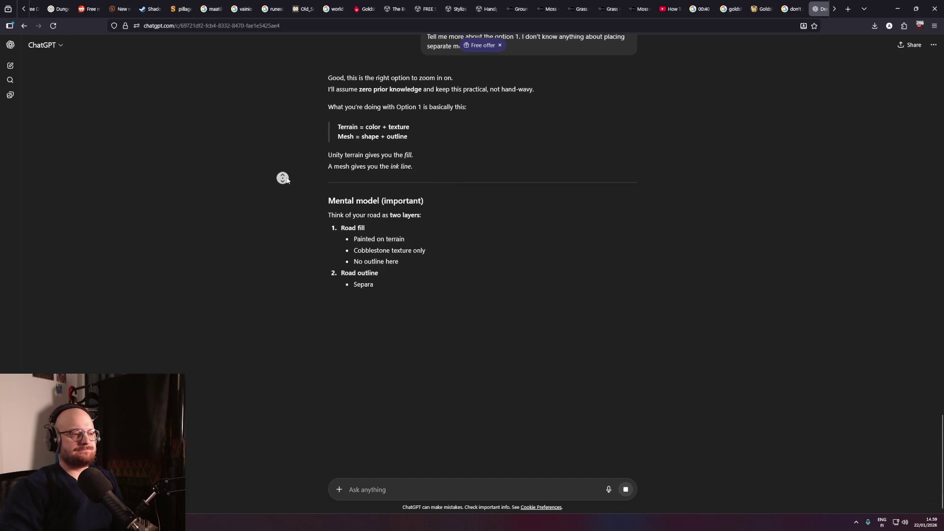
click(285, 199)
middle_click(286, 200)
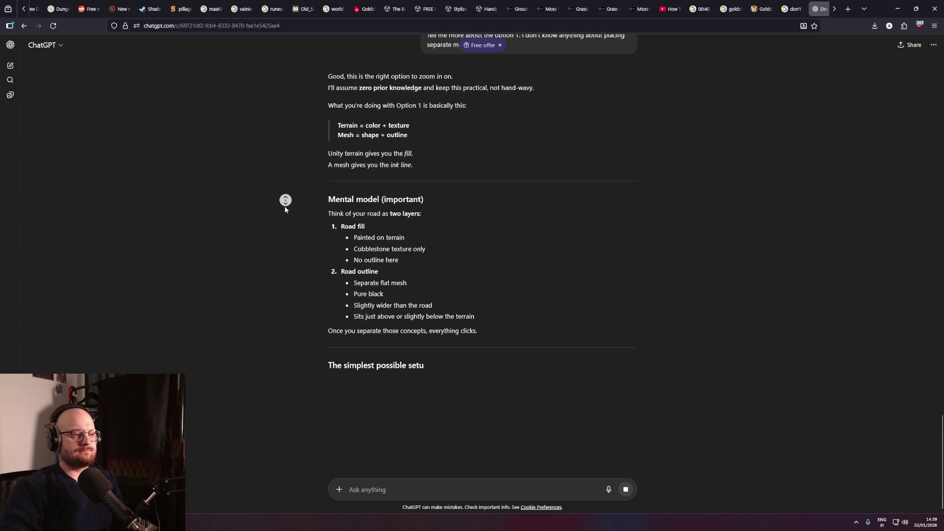
middle_click(288, 213)
middle_click(291, 226)
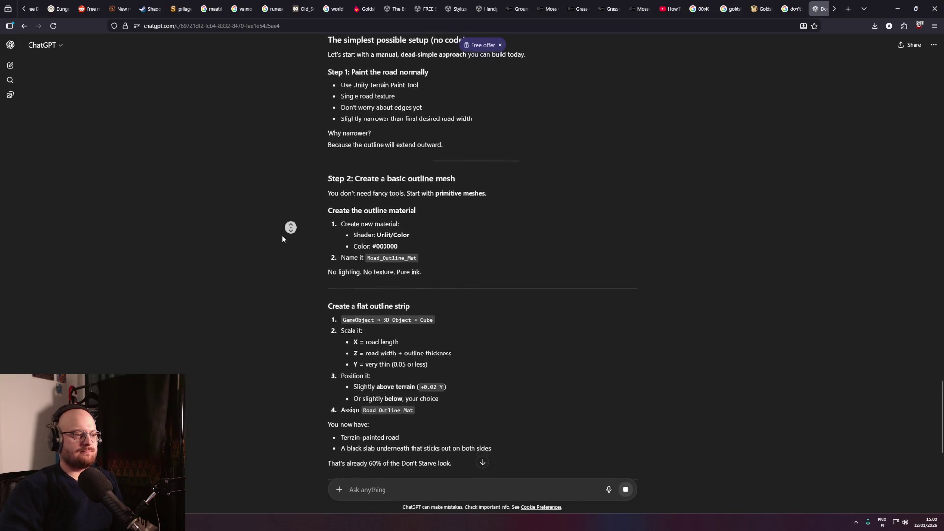
middle_click(281, 235)
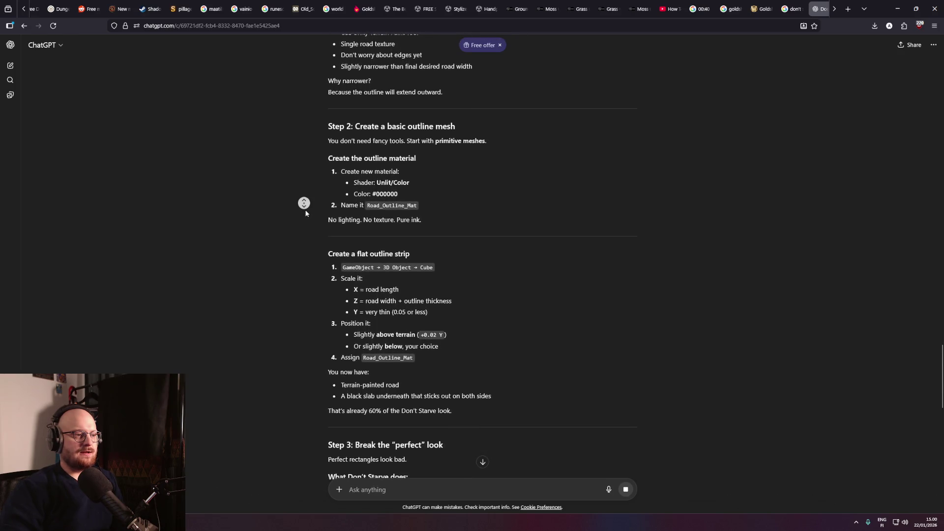
middle_click(306, 208)
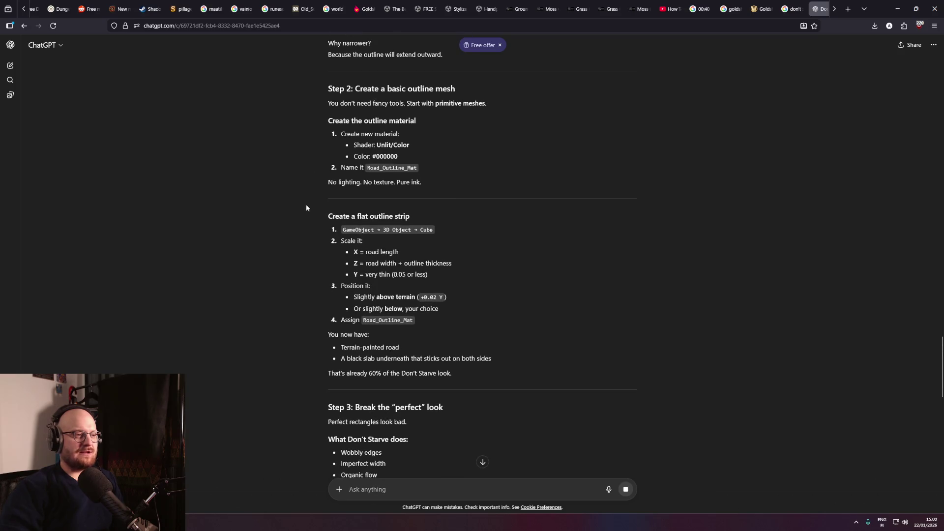
drag(339, 105, 454, 112)
click(452, 114)
Continue down to Step 5's Blender plane outline mesh and the common beginner mistakes.
middle_click(313, 163)
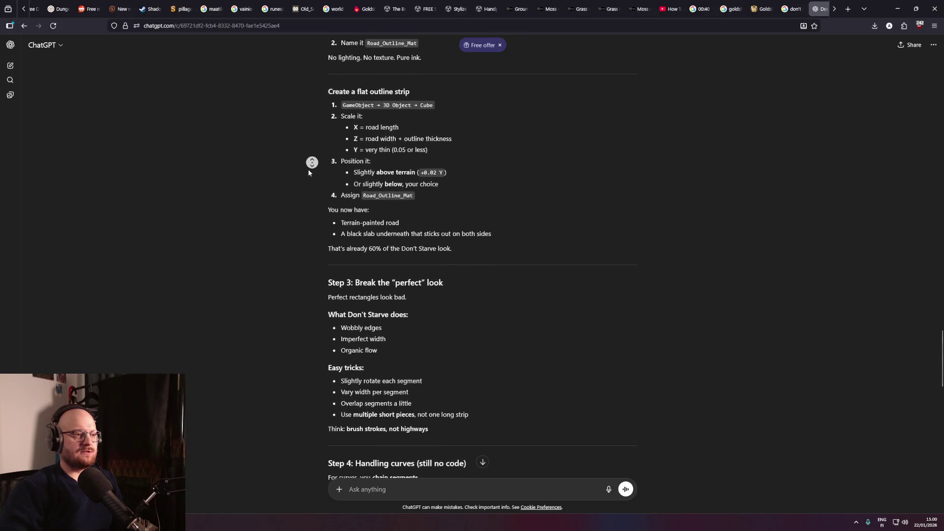
middle_click(309, 173)
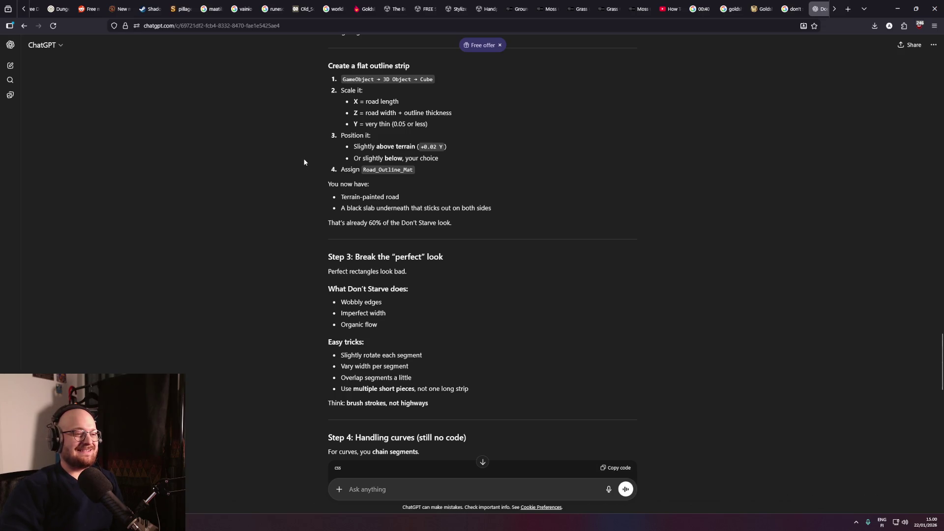
middle_click(302, 165)
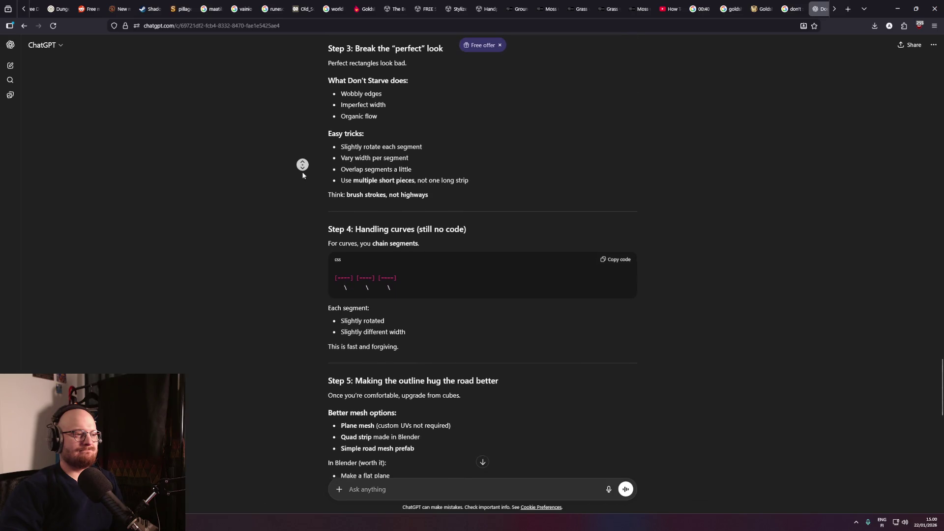
middle_click(304, 175)
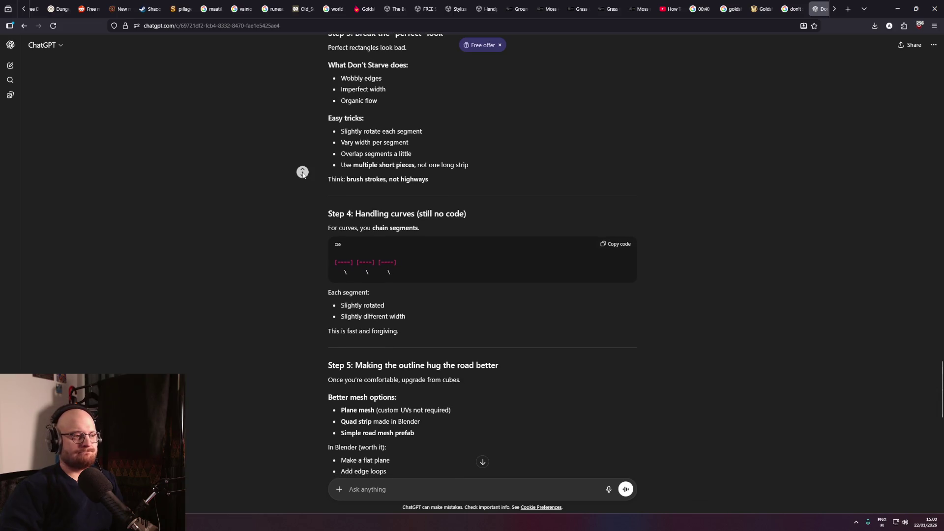
middle_click(302, 172)
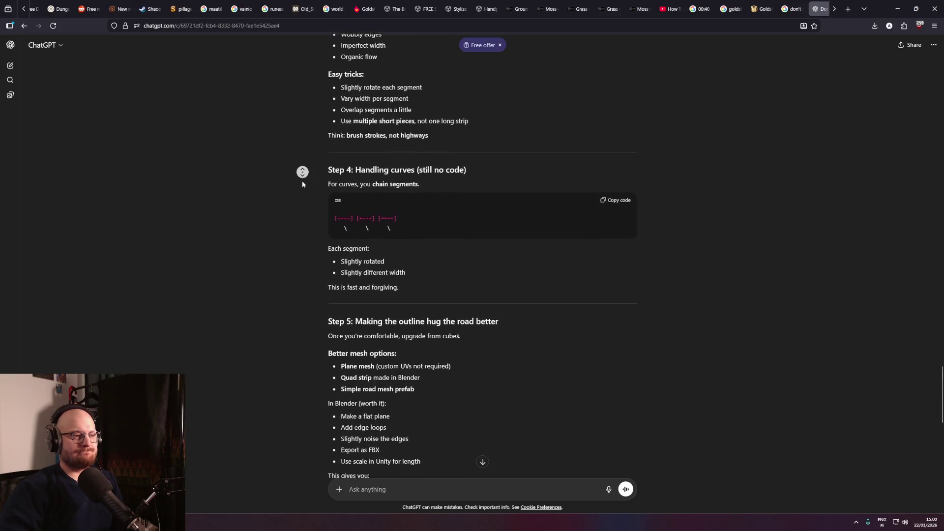
middle_click(303, 185)
middle_click(302, 181)
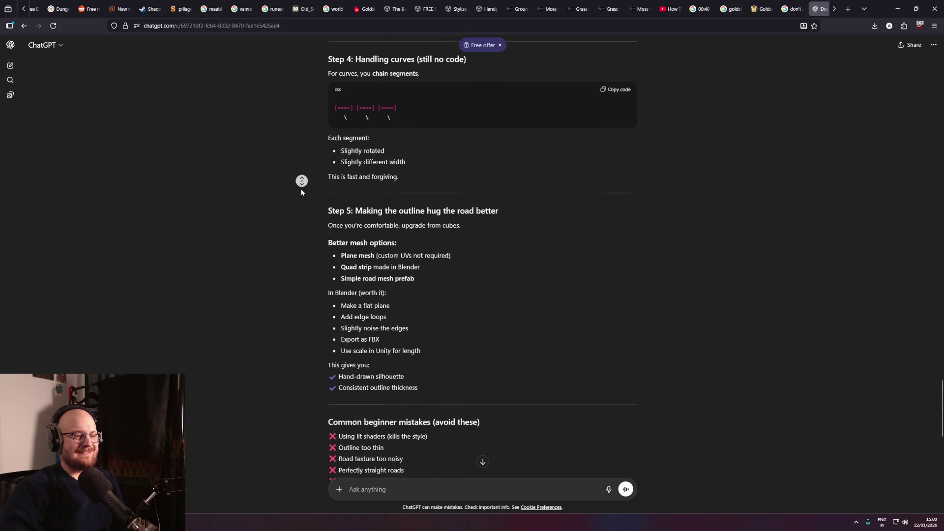
middle_click(300, 189)
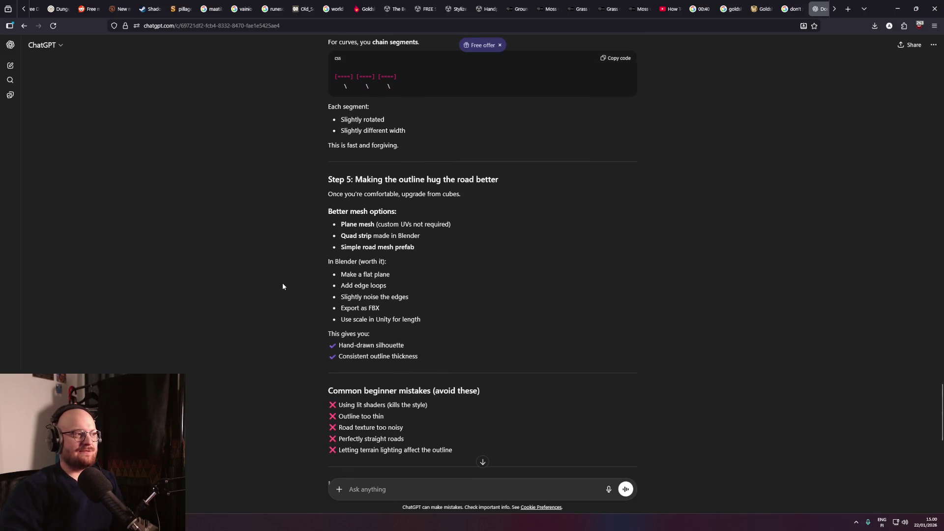
middle_click(283, 282)
middle_click(284, 291)
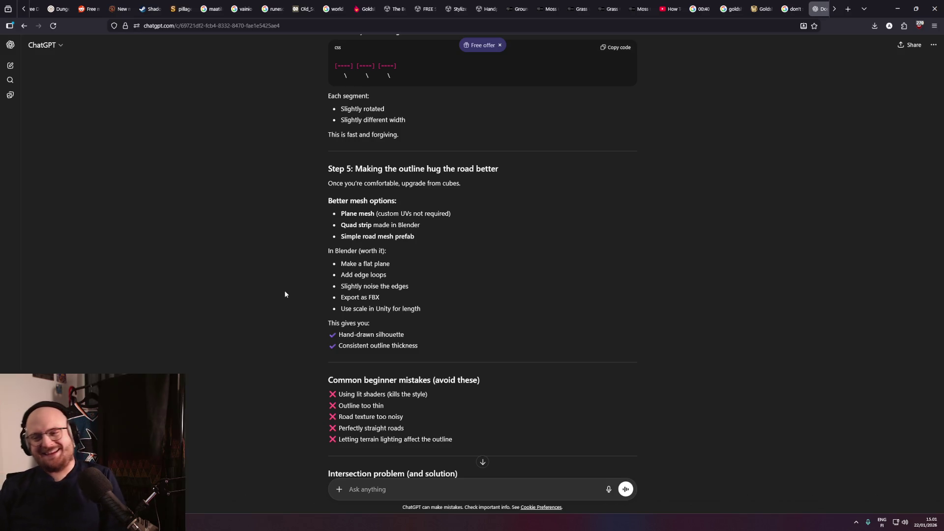
scroll(up, 3)
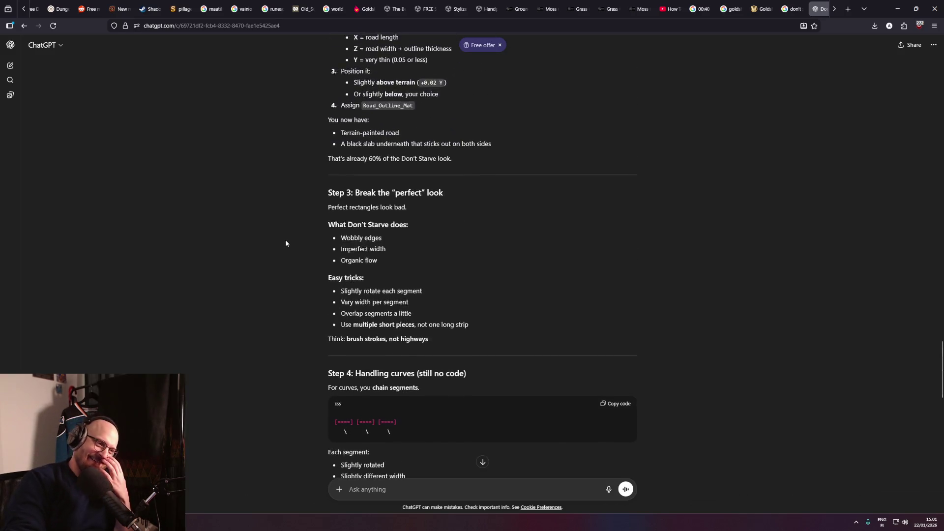
scroll(up, 3)
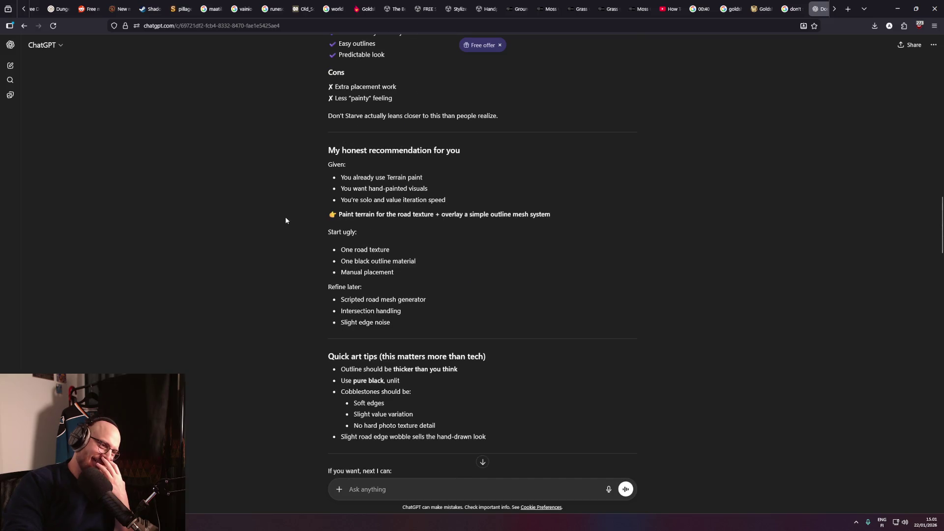
scroll(up, 3)
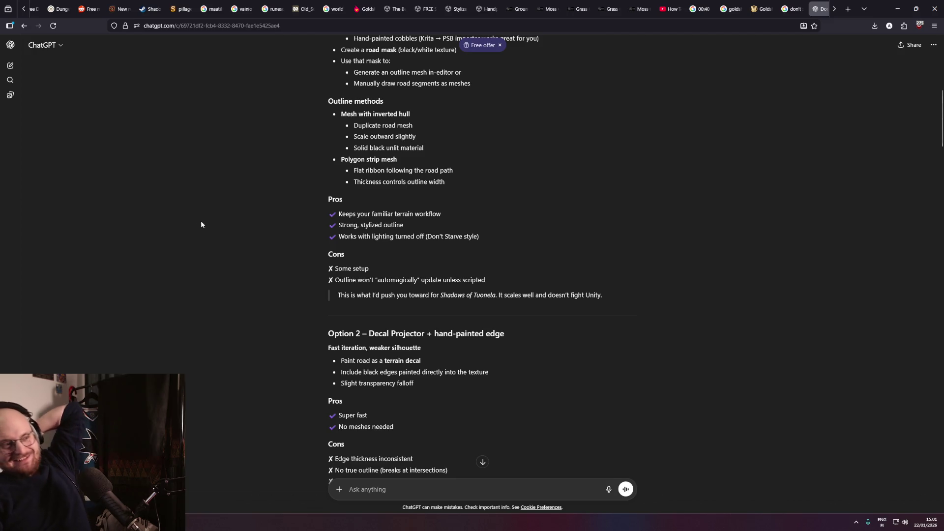
scroll(up, 3)
scroll(up, 3)
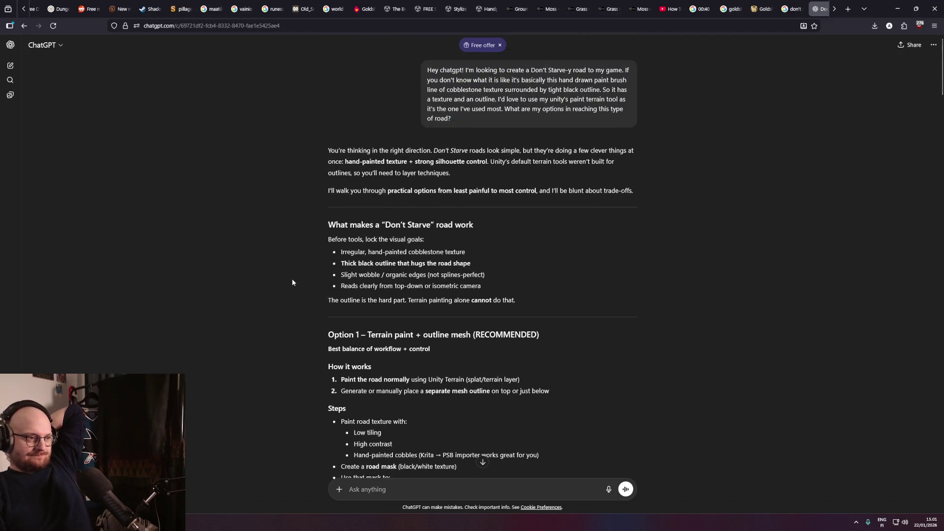
scroll(down, 3)
scroll(down, 3)
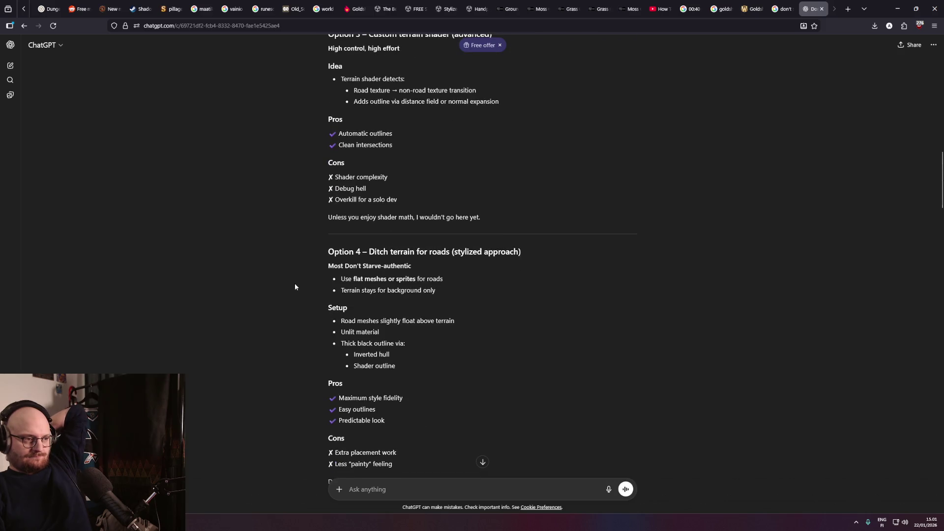
middle_click(290, 271)
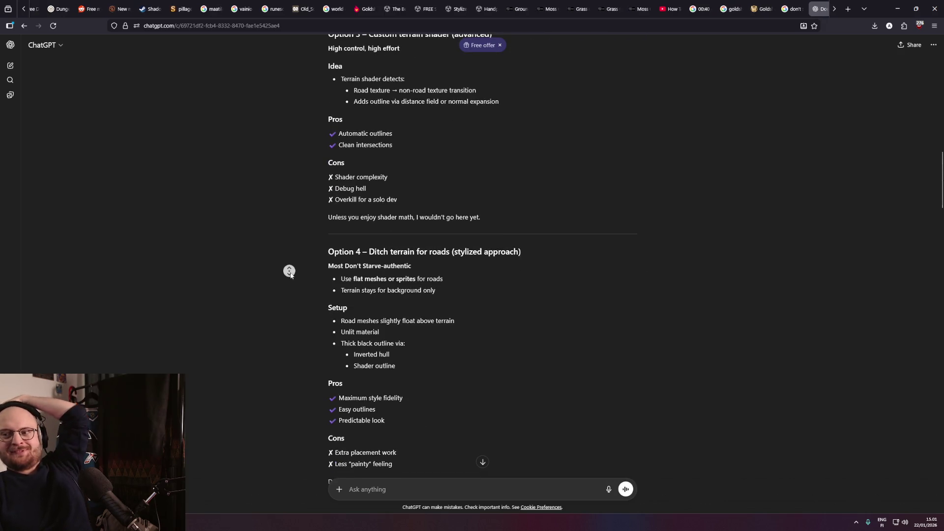
middle_click(284, 273)
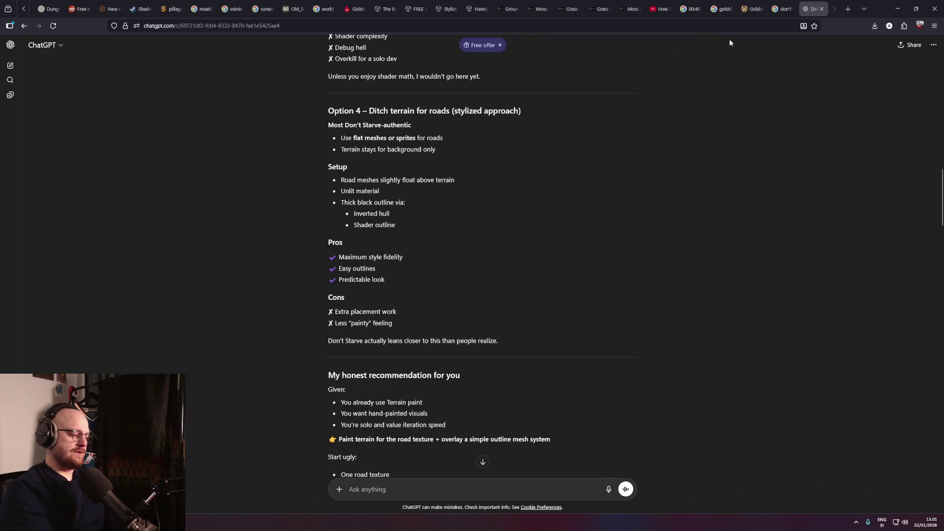
Type a question about Unity terrain height blending and disabling the blend between two layers.
middle_click(647, 63)
click(451, 485)
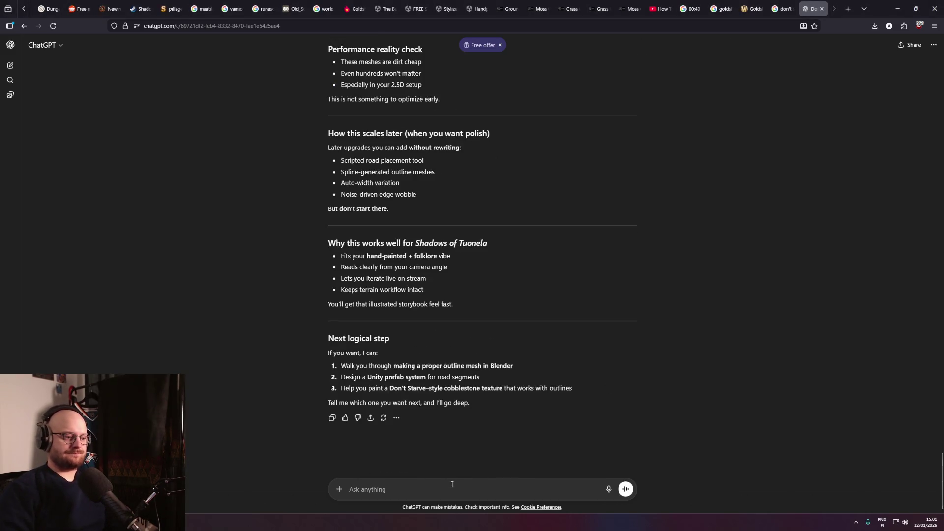
text(Can you tell me)
text( about height blending with )
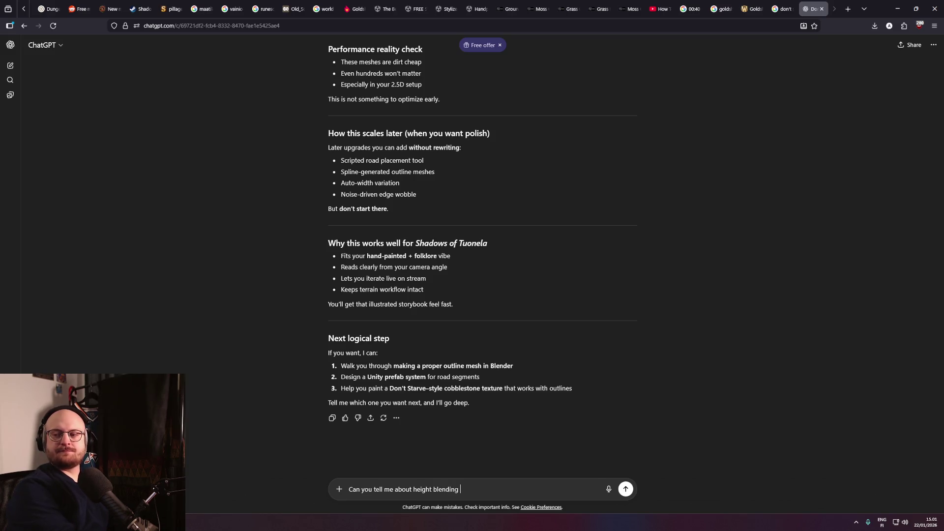
text(unity te)
text(rrain system? Is there )
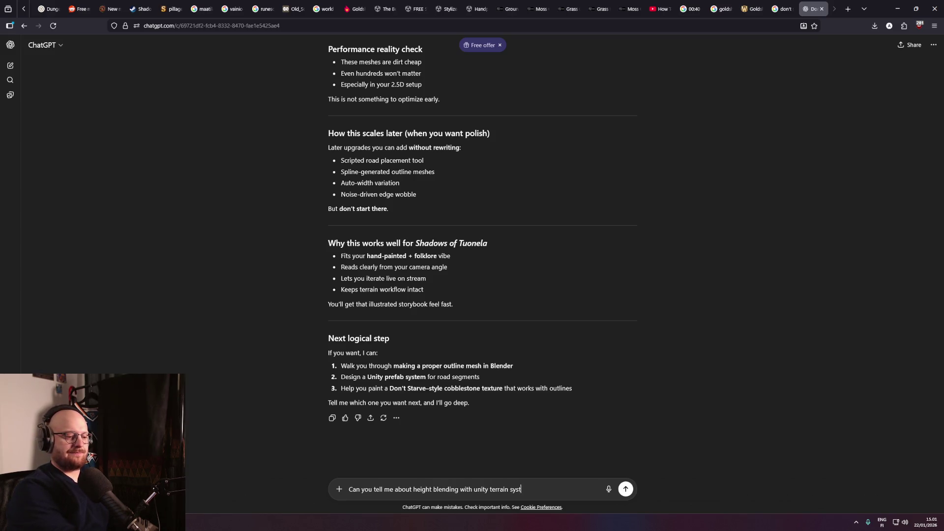
text(a way to disa)
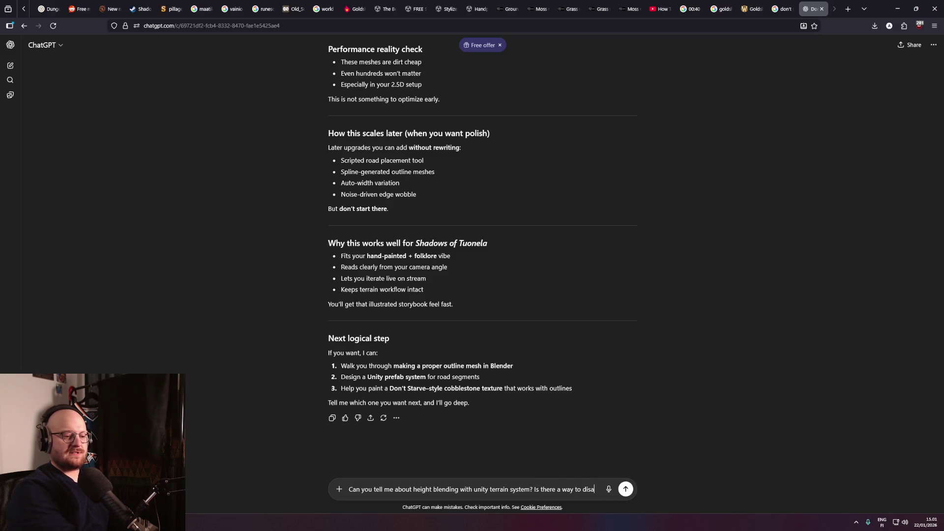
text(ble bl)
text(end in between )
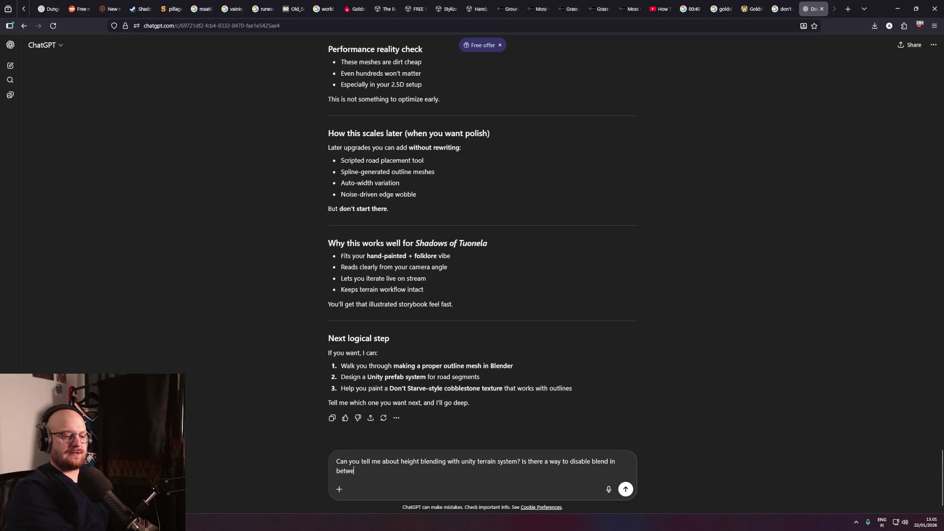
text(of two layers)
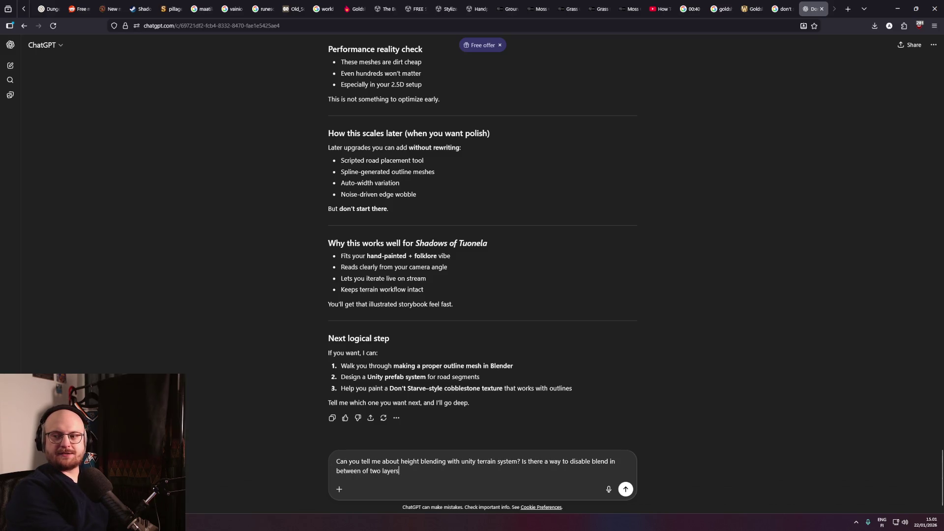